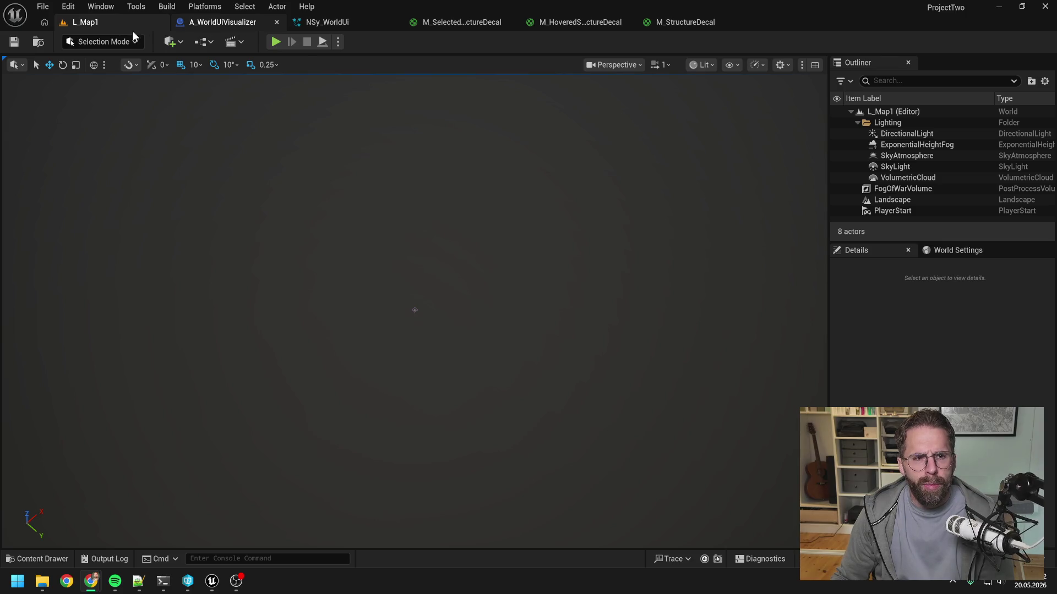
# Start a play session and place two small towers on the build grid
pyautogui.click(276, 42)
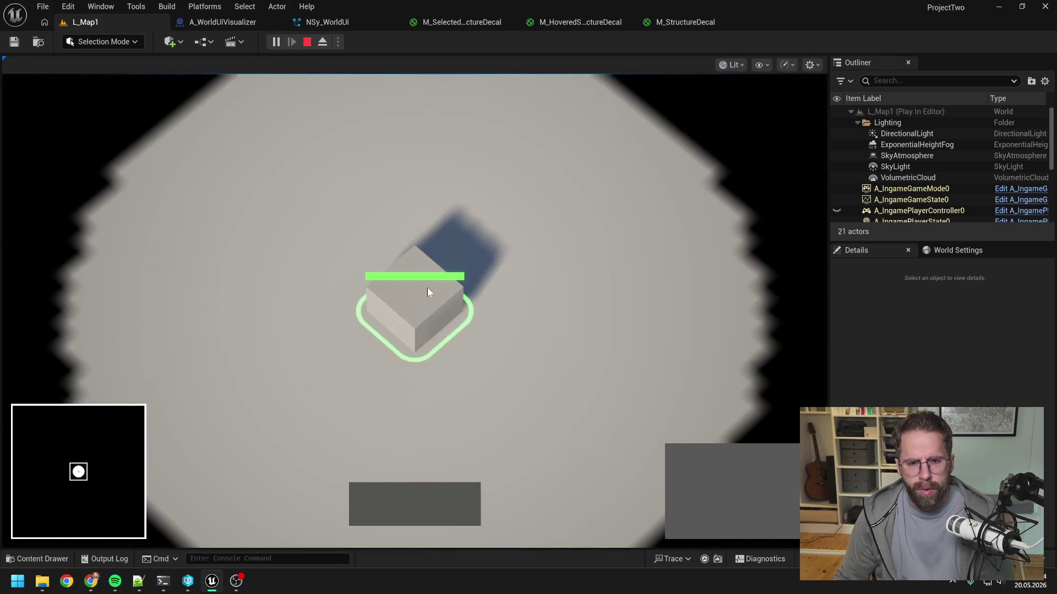
pyautogui.click(683, 463)
pyautogui.click(631, 304)
pyautogui.click(513, 172)
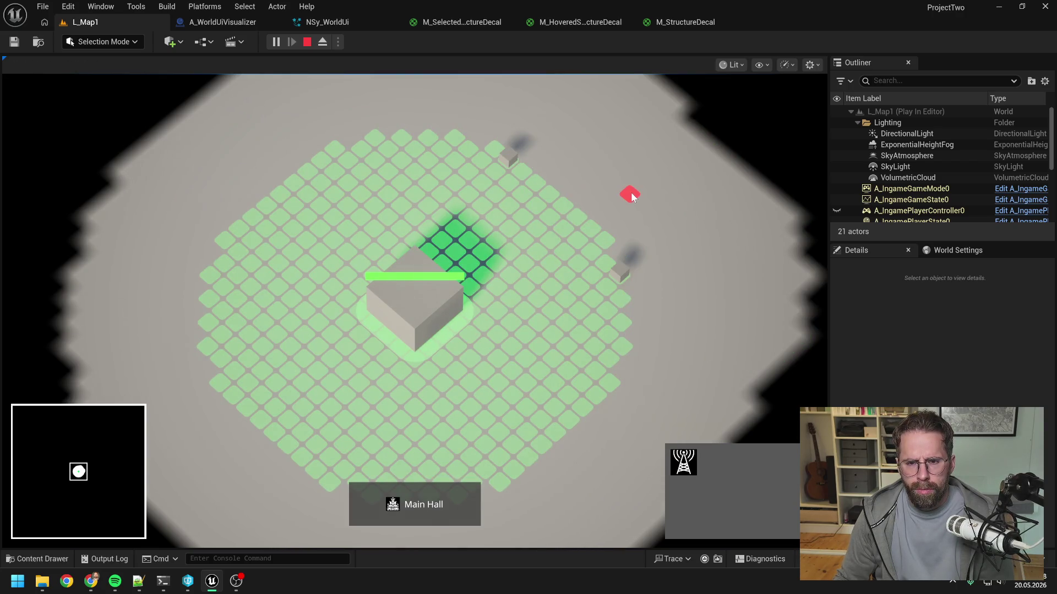
pyautogui.rightClick(631, 196)
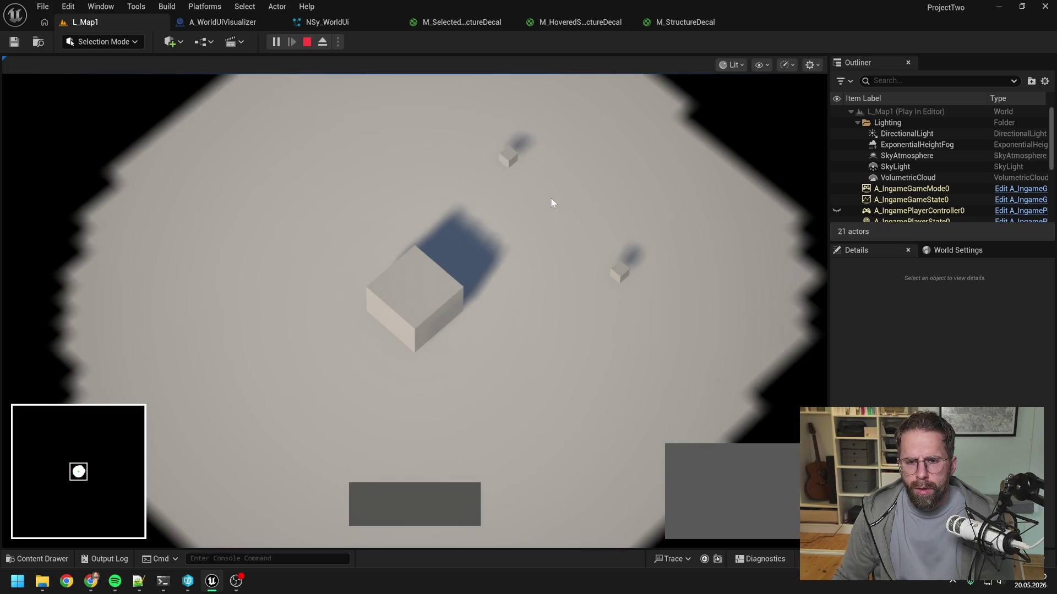
# Select and deselect the Power Grid Generator, stop play, and return to A_WorldUiVisualizer
pyautogui.click(619, 274)
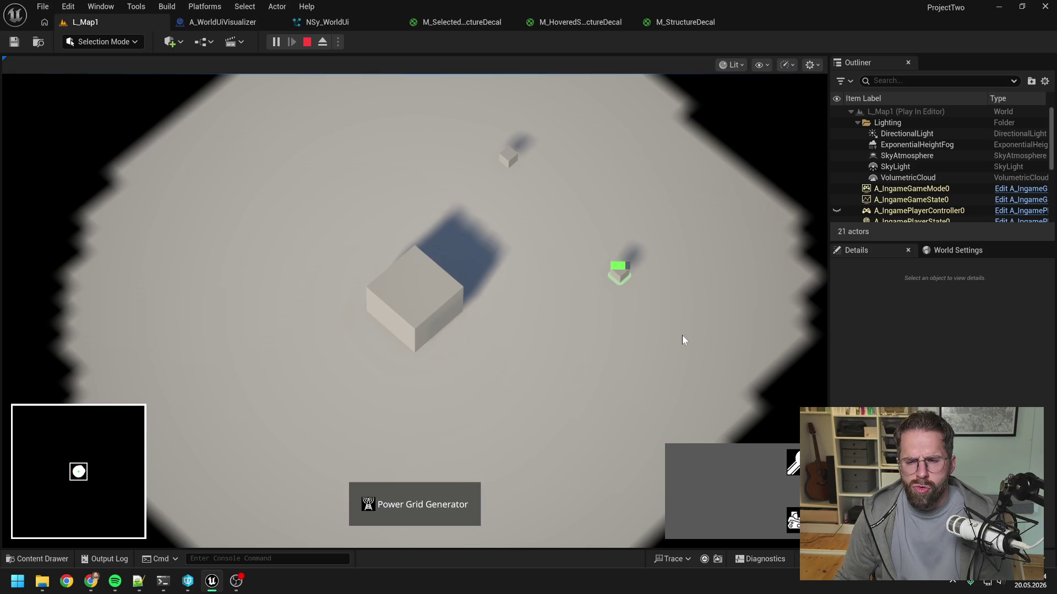
pyautogui.rightClick(683, 336)
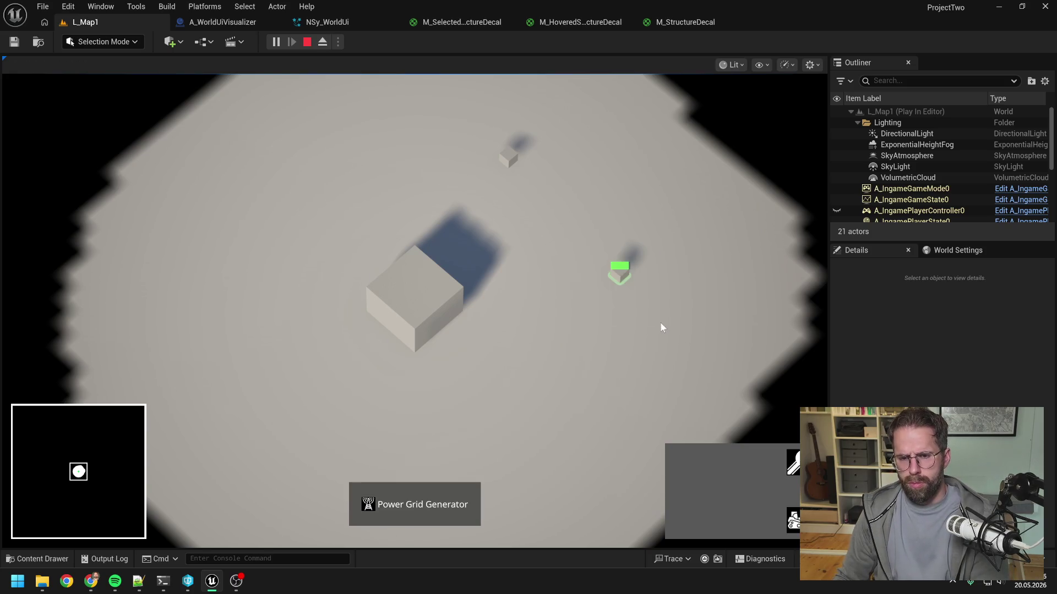
pyautogui.press('Escape')
pyautogui.click(235, 23)
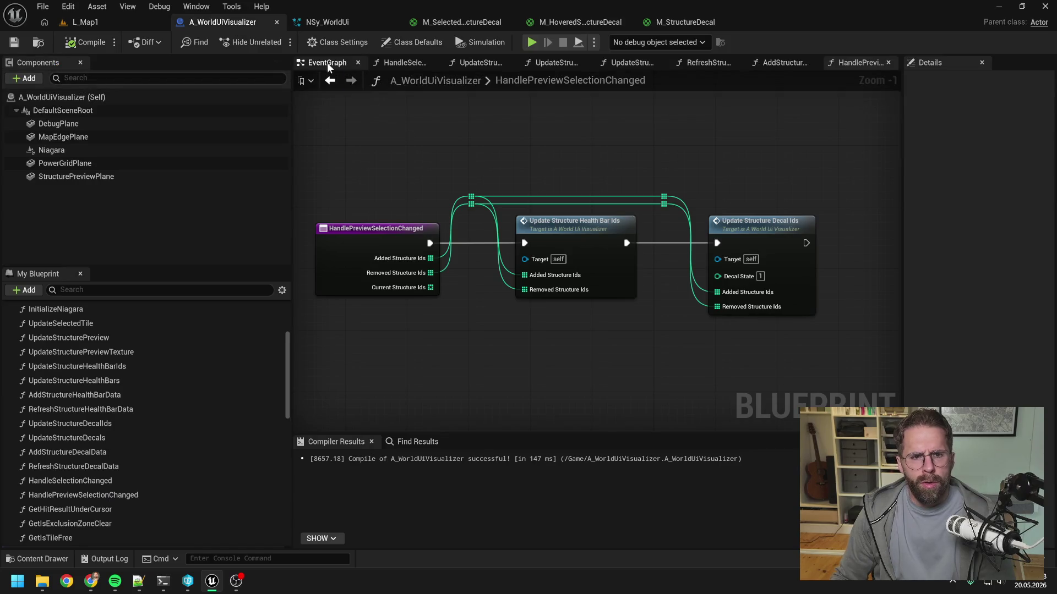
# Open the UpdateStructurePreview function graph from the EventGraph, then switch to the Backups folder
pyautogui.click(327, 64)
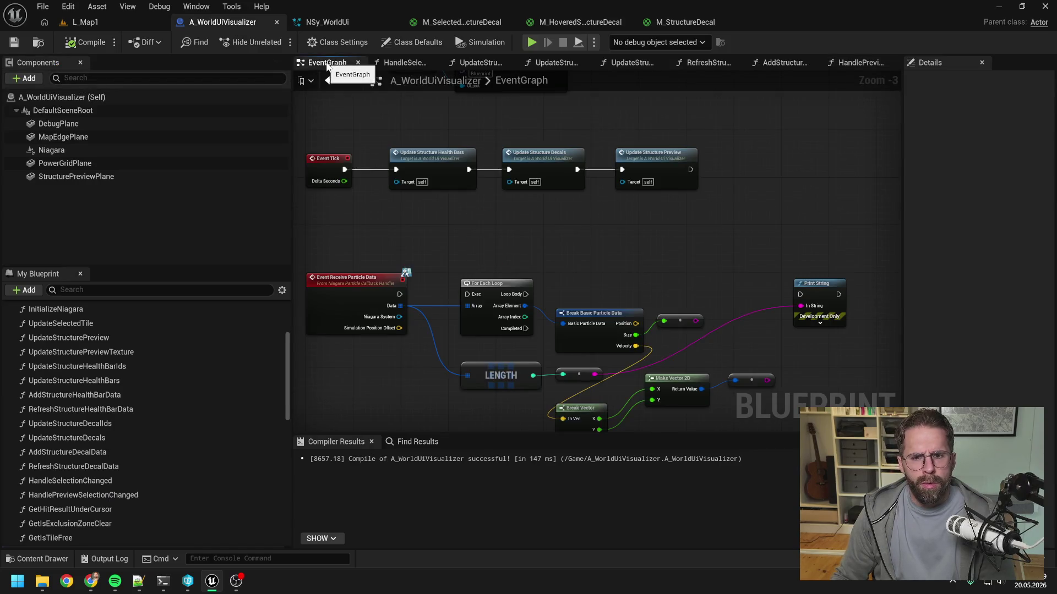
pyautogui.doubleClick(632, 165)
pyautogui.scroll(2, 557, 277)
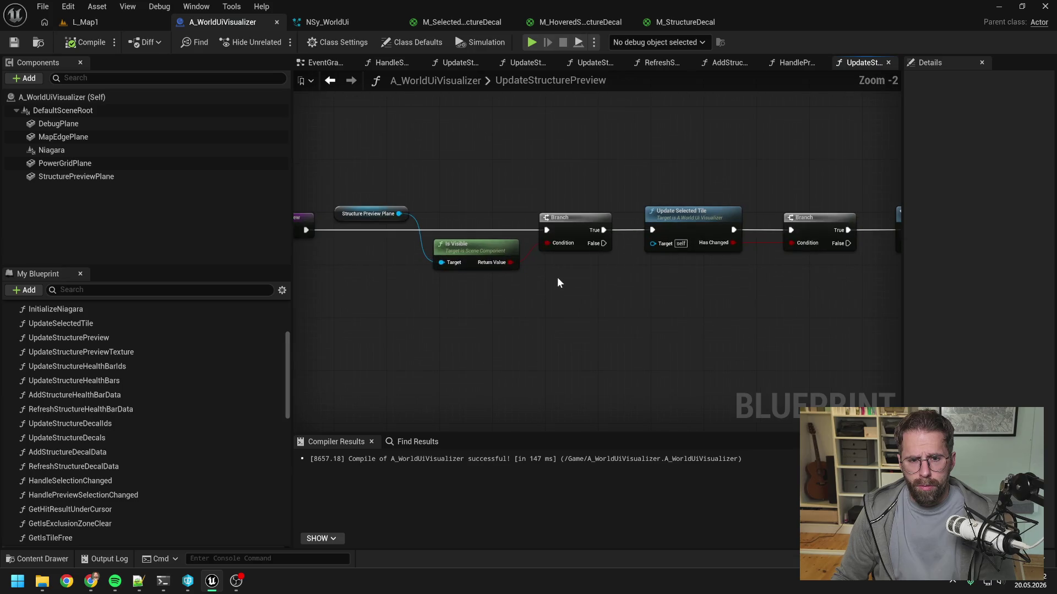
pyautogui.moveTo(654, 304)
pyautogui.mouseDown()
pyautogui.moveTo(548, 281)
pyautogui.moveTo(640, 284)
pyautogui.mouseUp()
pyautogui.scroll(-1, 579, 284)
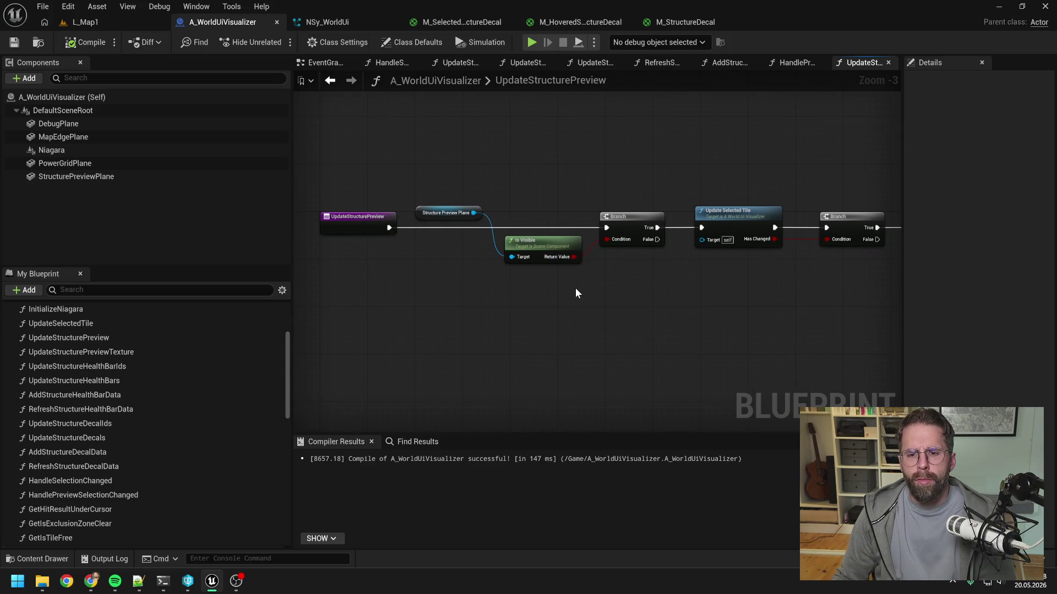
pyautogui.hotkey('alt', 'Tab')
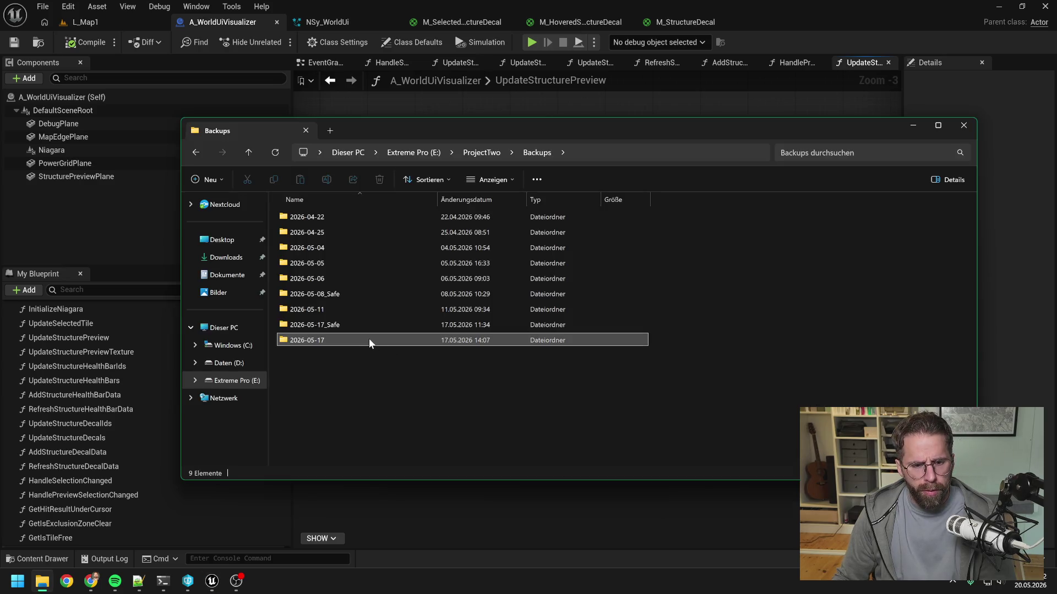
# Open ProjectTwo.uproject from the 2026-05-17_Safe backup in Unreal Engine and minimize Explorer
pyautogui.doubleClick(358, 327)
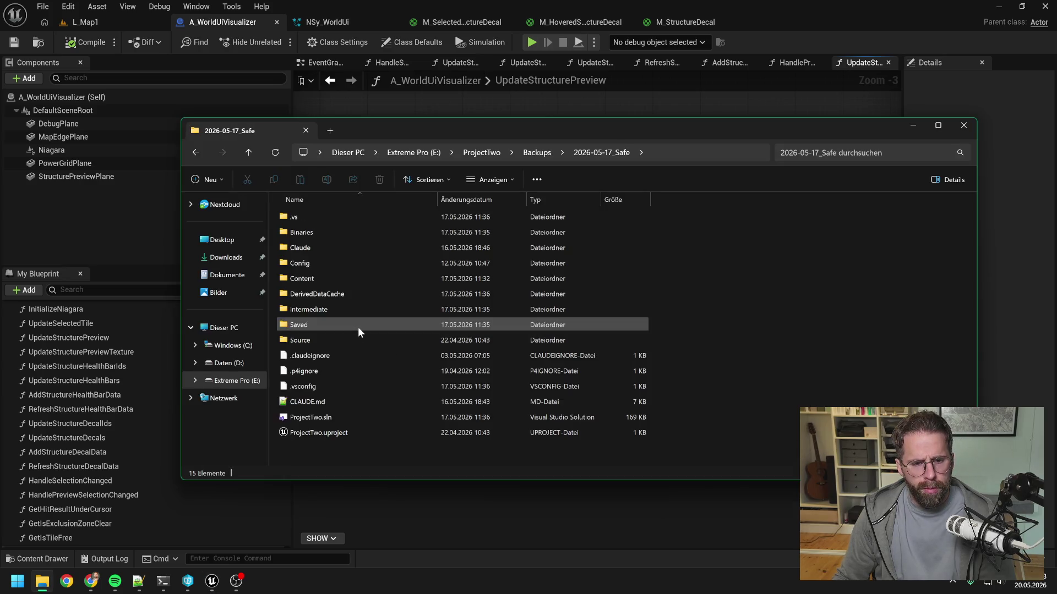
pyautogui.rightClick(342, 429)
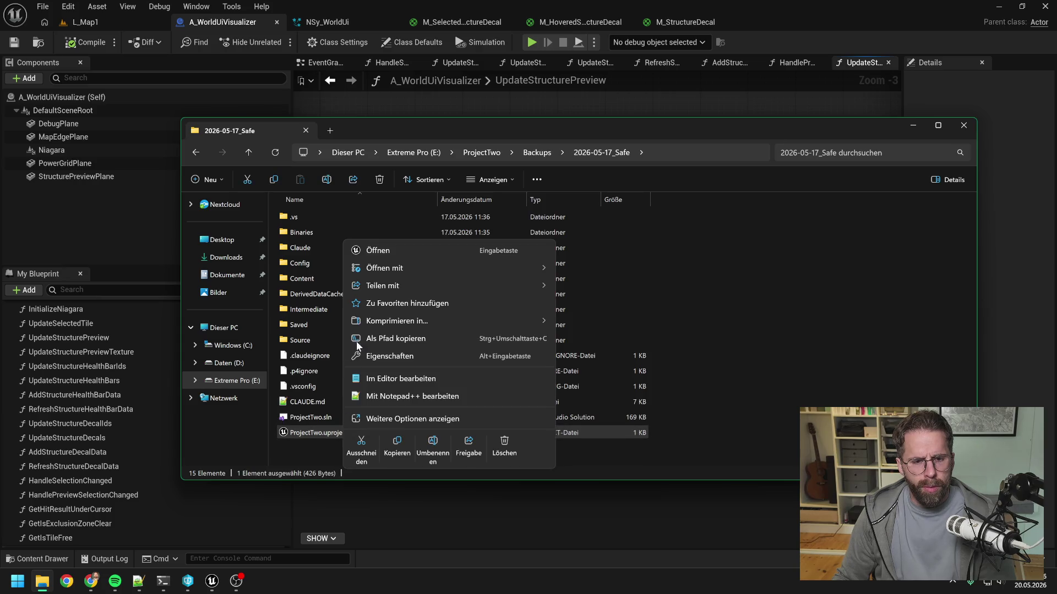
pyautogui.moveTo(385, 267)
pyautogui.click(611, 272)
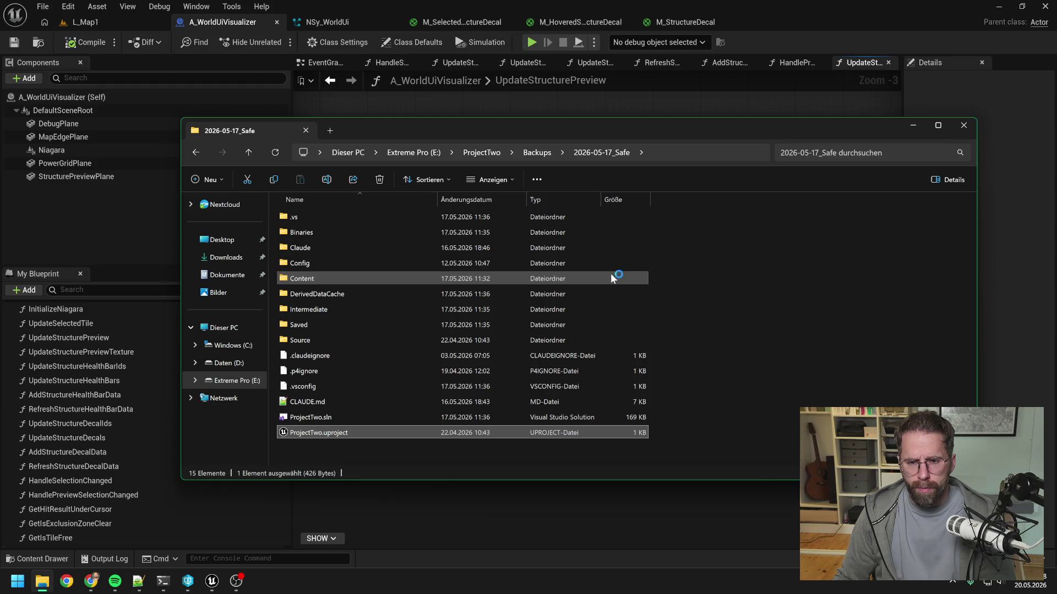
pyautogui.click(913, 126)
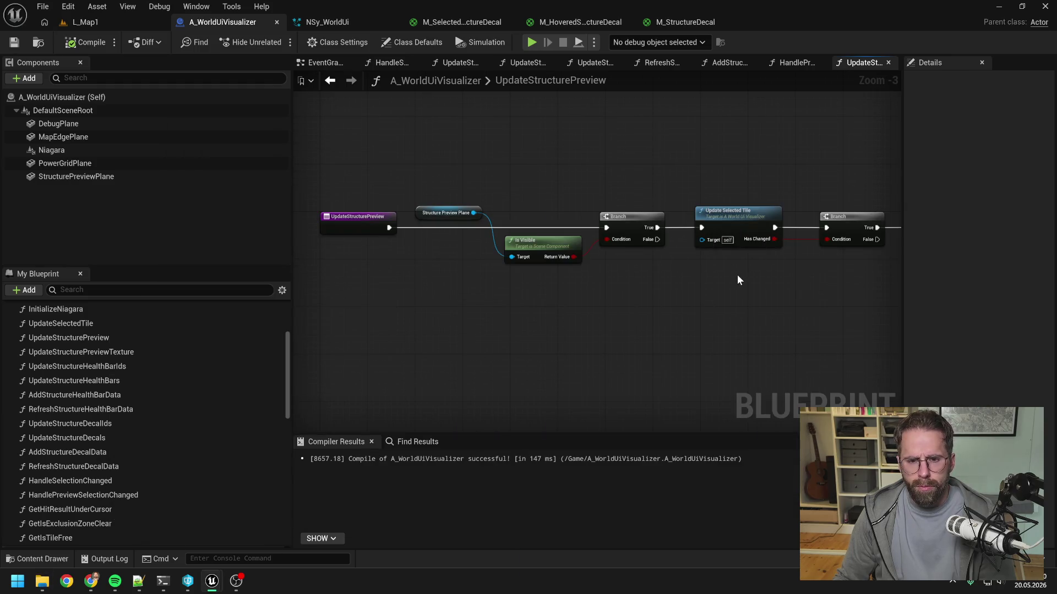
# Look over the EventGraph's initialize and event nodes, then show the HandleSelectionChanged graph
pyautogui.click(325, 62)
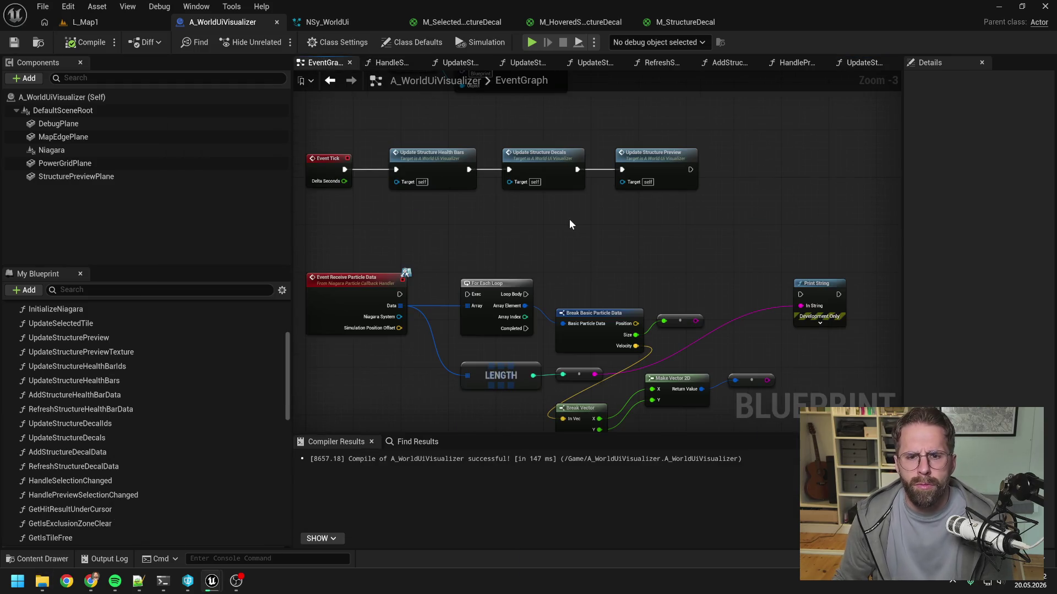
pyautogui.moveTo(569, 220); pyautogui.dragTo(609, 302)
pyautogui.moveTo(742, 228)
pyautogui.mouseDown()
pyautogui.moveTo(629, 214)
pyautogui.moveTo(646, 229)
pyautogui.mouseUp()
pyautogui.scroll(-1, 629, 215)
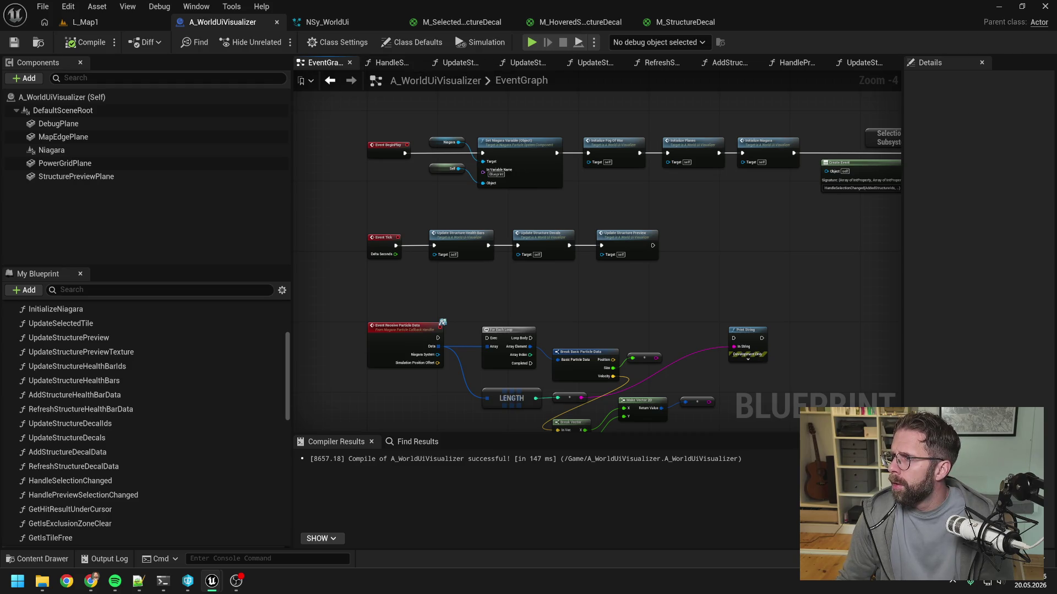
pyautogui.click(389, 64)
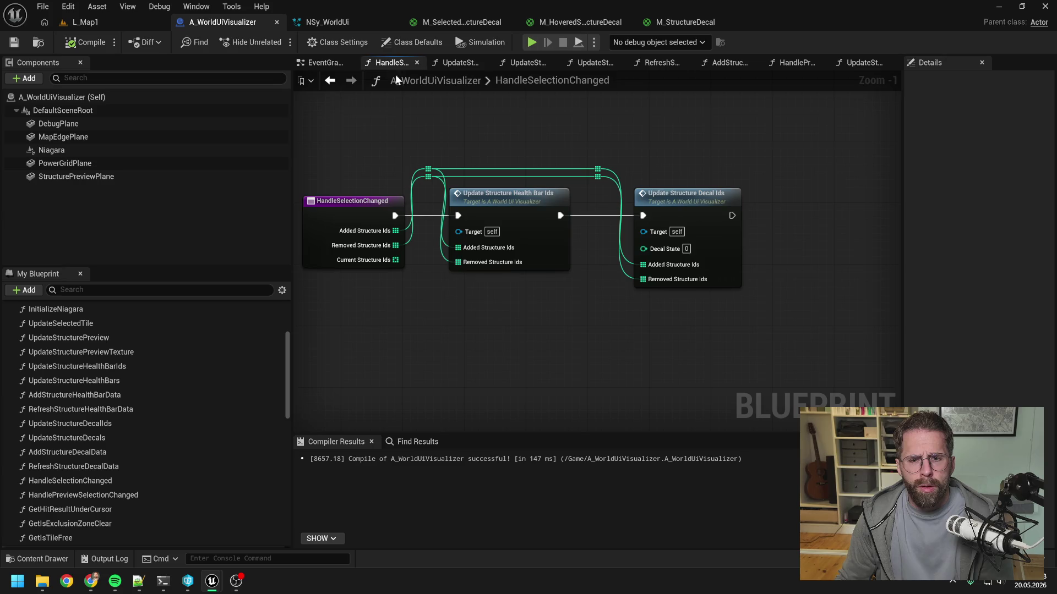
# Paste the copied power-grid nodes into HandleSelectionChanged and add a Sequence node
pyautogui.hotkey('ctrl', 'v')
pyautogui.moveTo(490, 241)
pyautogui.mouseDown()
pyautogui.moveTo(590, 271)
pyautogui.moveTo(735, 283)
pyautogui.moveTo(634, 282)
pyautogui.moveTo(793, 280)
pyautogui.moveTo(774, 275)
pyautogui.mouseUp()
pyautogui.moveTo(625, 269)
pyautogui.mouseDown()
pyautogui.moveTo(816, 258)
pyautogui.moveTo(468, 250)
pyautogui.mouseUp()
pyautogui.rightClick(469, 250)
pyautogui.write('sequence')
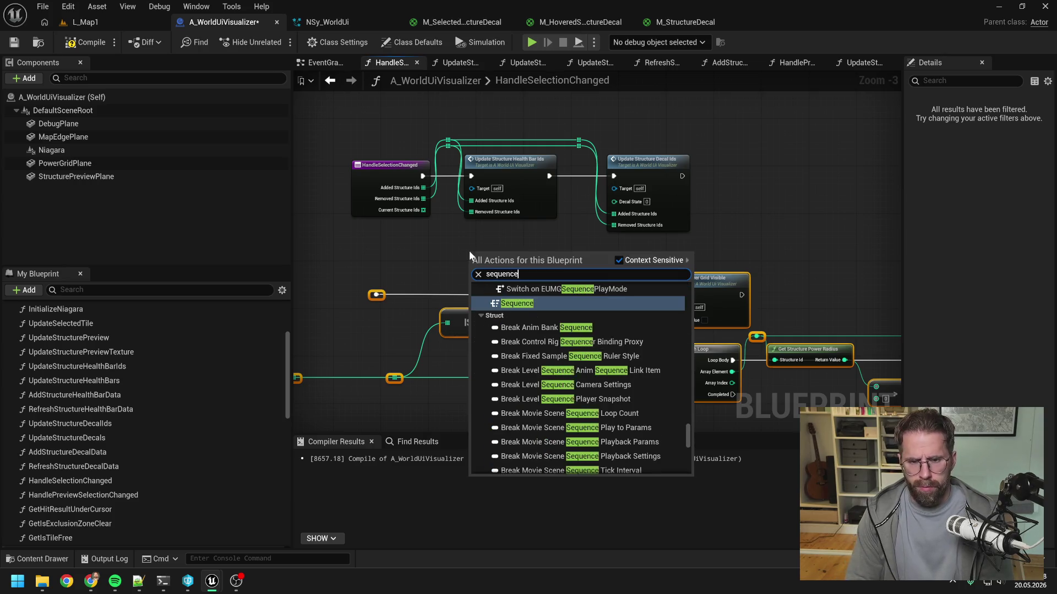
pyautogui.press('Return')
pyautogui.scroll(-1, 469, 250)
pyautogui.scroll(1, 458, 251)
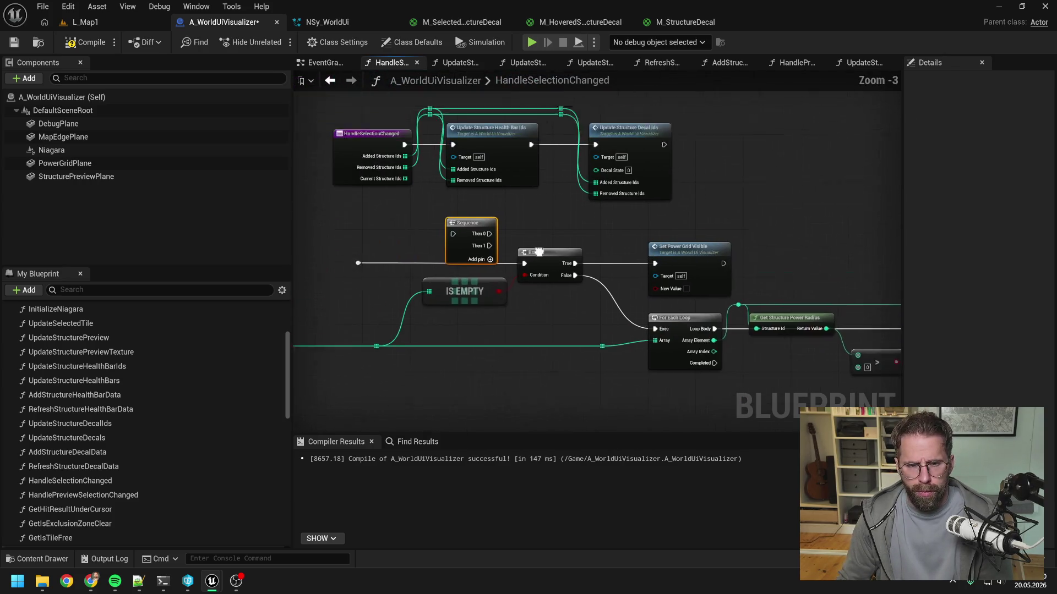
# Shift the Update nodes right and route Added and Removed Structure Ids through reroutes
pyautogui.moveTo(518, 132)
pyautogui.mouseDown()
pyautogui.moveTo(542, 168)
pyautogui.moveTo(635, 214)
pyautogui.mouseUp()
pyautogui.moveTo(545, 187); pyautogui.dragTo(652, 187)
pyautogui.doubleClick(572, 150)
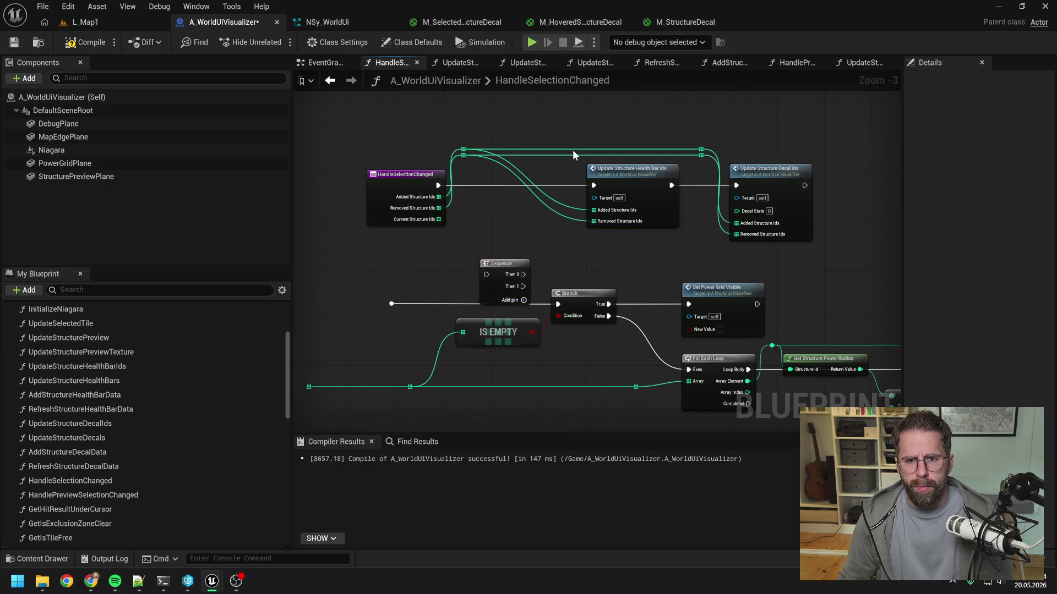
pyautogui.moveTo(576, 147); pyautogui.dragTo(593, 210)
pyautogui.doubleClick(557, 156)
pyautogui.moveTo(566, 159)
pyautogui.mouseDown()
pyautogui.moveTo(577, 158)
pyautogui.moveTo(594, 221)
pyautogui.mouseUp()
# Run the Sequence after HandleSelectionChanged and connect Then 1 to the Branch
pyautogui.moveTo(501, 264)
pyautogui.mouseDown()
pyautogui.moveTo(494, 175)
pyautogui.moveTo(482, 186)
pyautogui.moveTo(571, 183)
pyautogui.mouseUp()
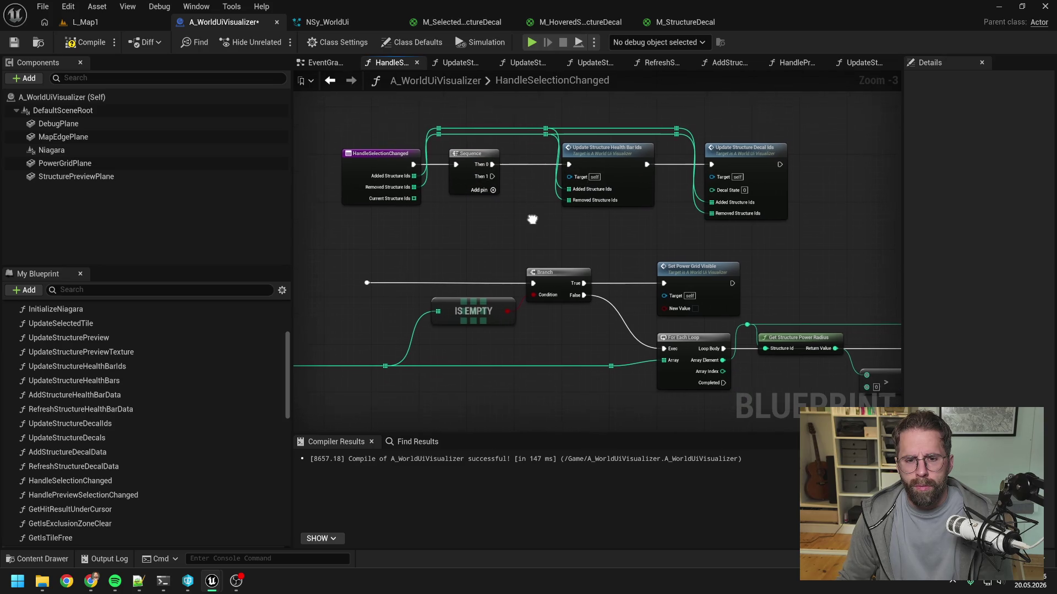
pyautogui.moveTo(495, 172); pyautogui.dragTo(535, 278)
pyautogui.scroll(-1, 565, 247)
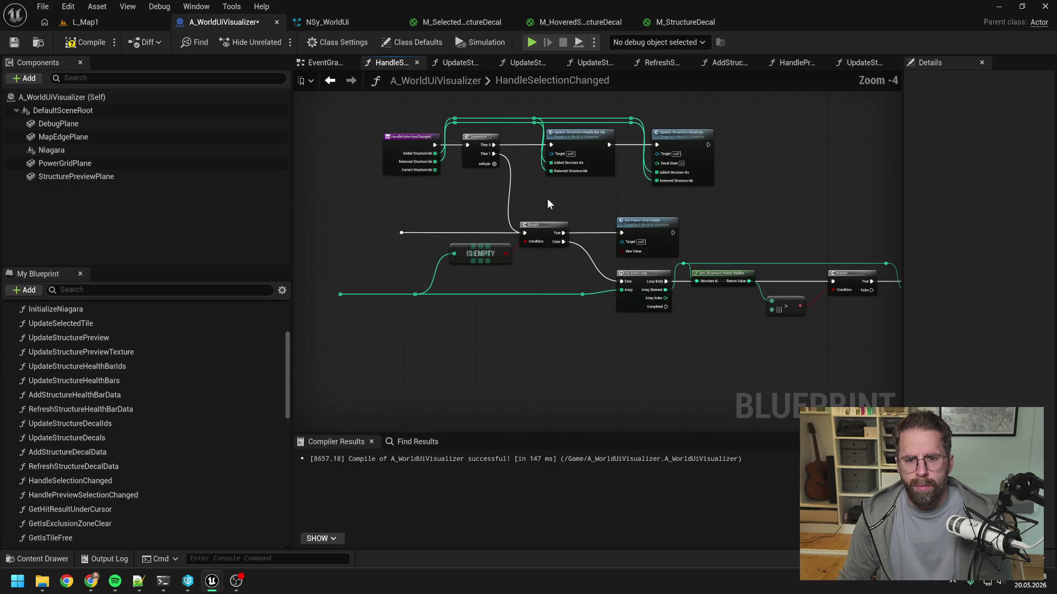
pyautogui.scroll(-1, 407, 215)
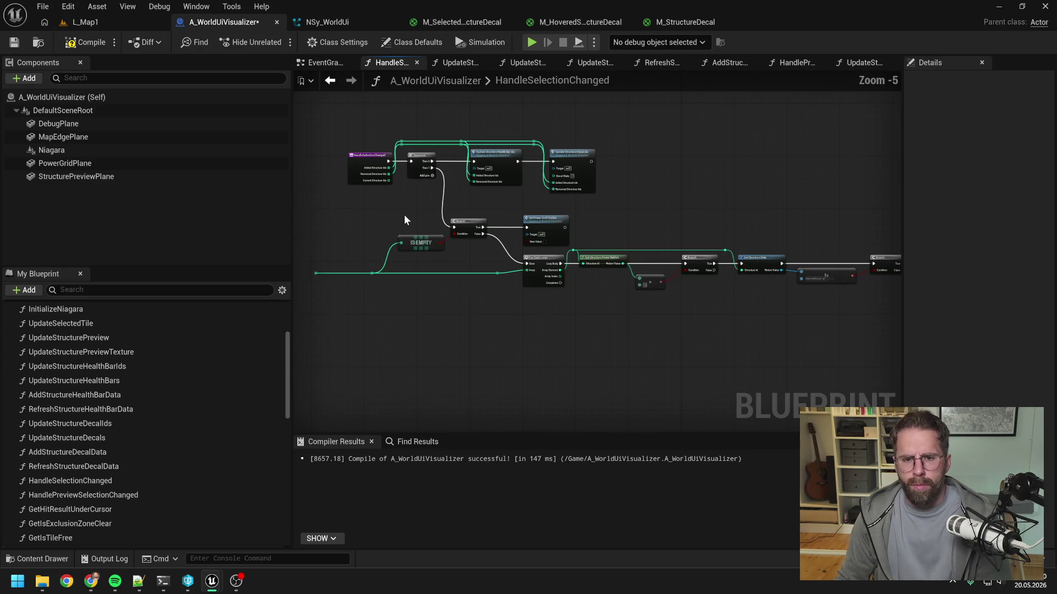
pyautogui.scroll(-1, 408, 213)
pyautogui.scroll(2, 548, 251)
# Move the lower power-grid node group up and to the right
pyautogui.click(548, 250)
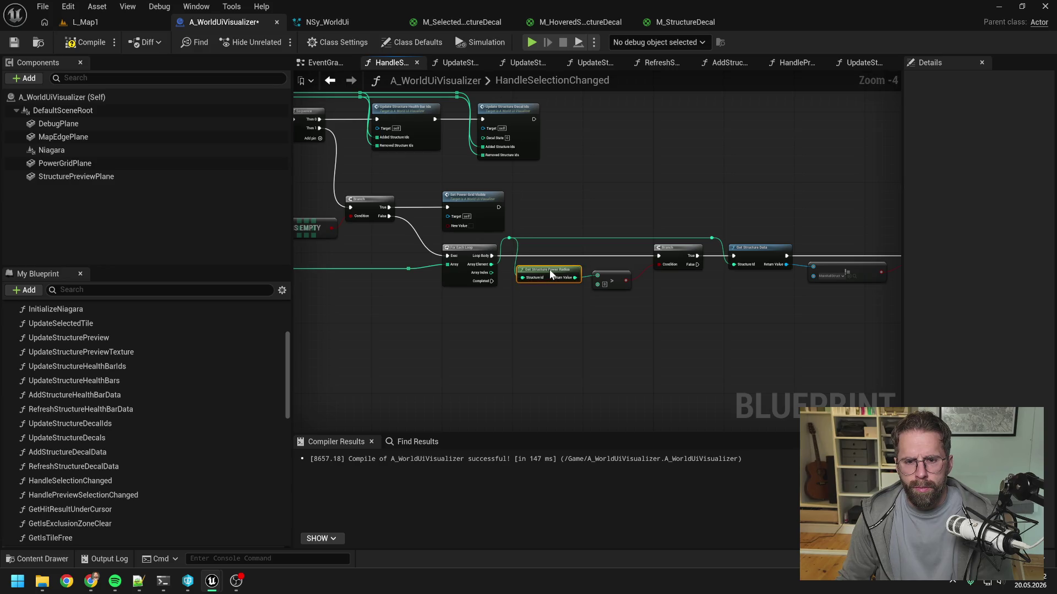
pyautogui.scroll(-2, 545, 256)
pyautogui.moveTo(351, 228); pyautogui.dragTo(754, 302)
pyautogui.scroll(3, 573, 233)
pyautogui.moveTo(600, 257)
pyautogui.mouseDown()
pyautogui.moveTo(688, 252)
pyautogui.moveTo(625, 228)
pyautogui.mouseUp()
pyautogui.click(466, 223)
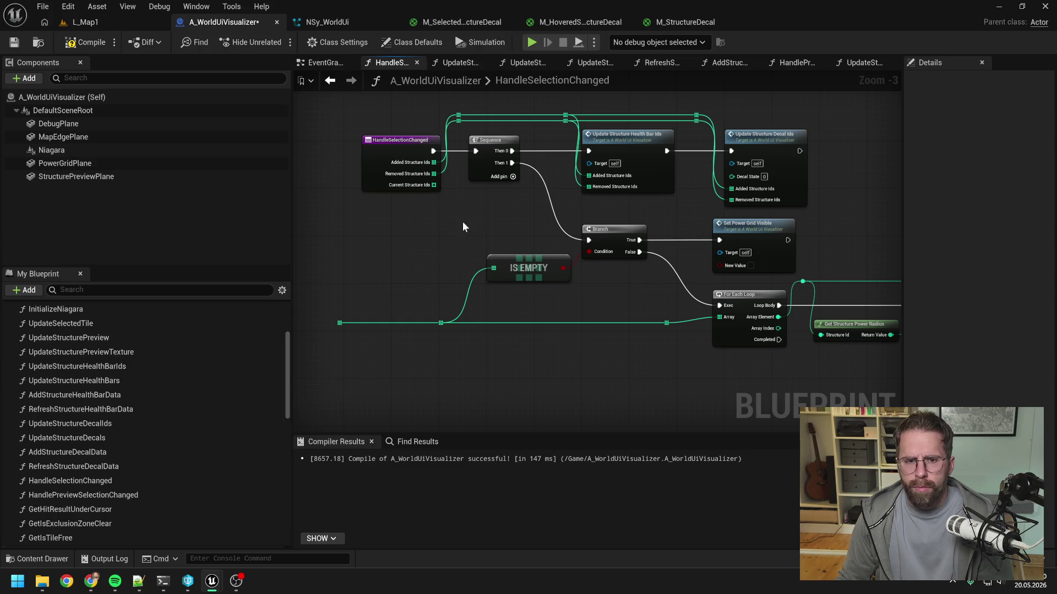
# Wire Current Structure Ids to the loop's reroute, tidy the lower row, and compile
pyautogui.moveTo(433, 184)
pyautogui.mouseDown()
pyautogui.moveTo(447, 326)
pyautogui.moveTo(368, 284)
pyautogui.moveTo(414, 297)
pyautogui.mouseUp()
pyautogui.click(475, 329)
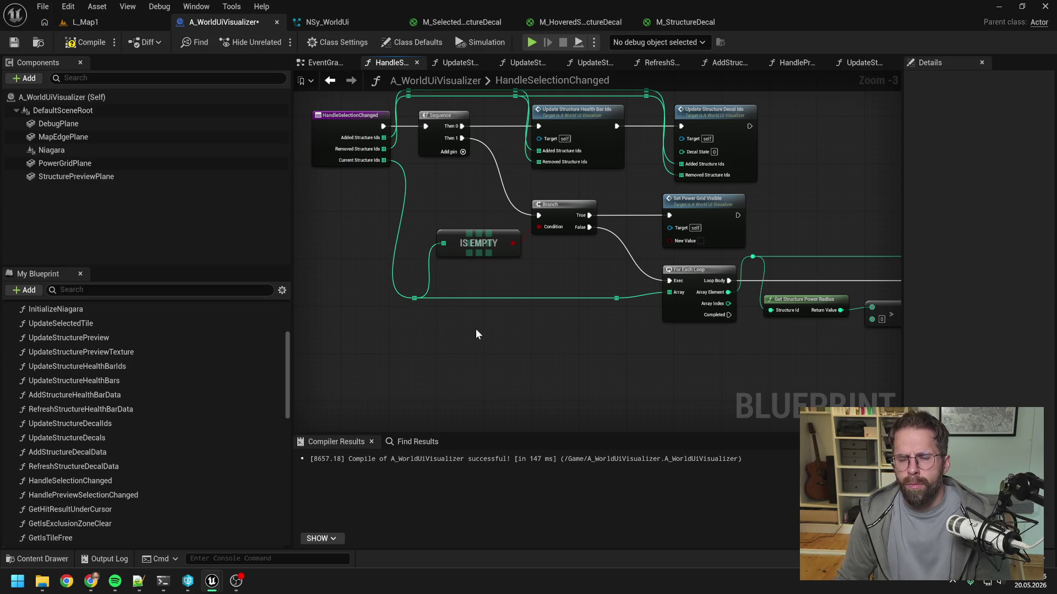
pyautogui.scroll(-3, 471, 281)
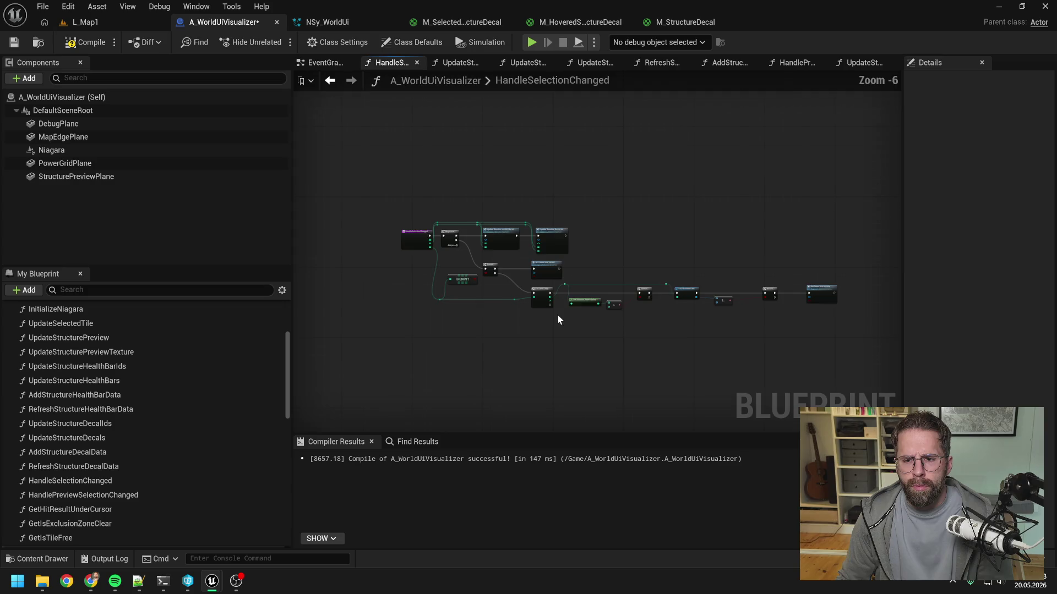
pyautogui.moveTo(776, 323)
pyautogui.mouseDown()
pyautogui.moveTo(477, 272)
pyautogui.moveTo(510, 252)
pyautogui.moveTo(502, 275)
pyautogui.mouseUp()
pyautogui.scroll(3, 570, 266)
pyautogui.click(439, 256)
pyautogui.moveTo(439, 256)
pyautogui.mouseDown()
pyautogui.moveTo(546, 232)
pyautogui.moveTo(627, 236)
pyautogui.mouseUp()
pyautogui.click(85, 44)
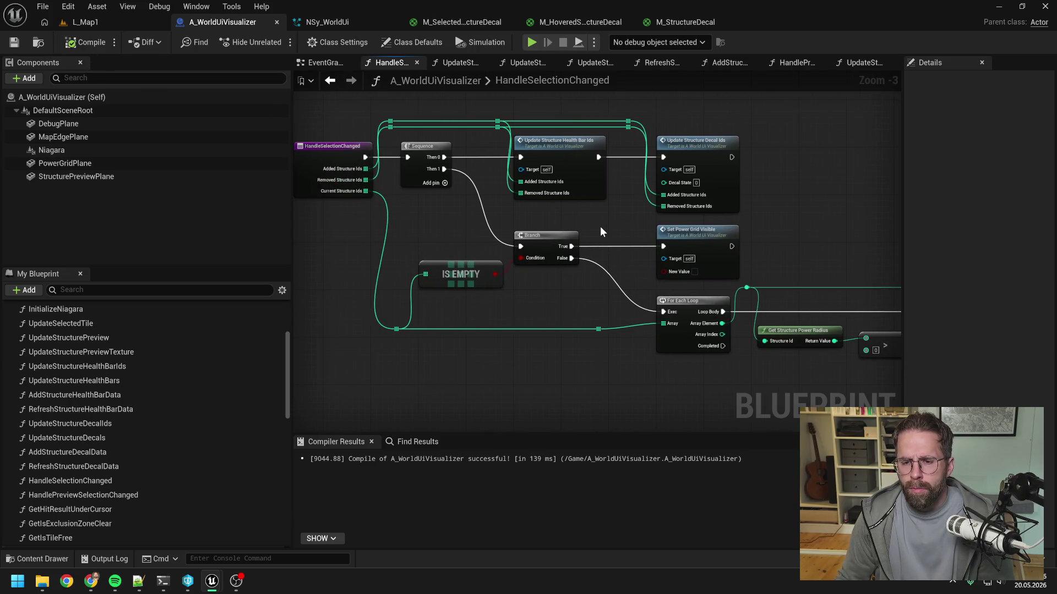
# Start Play In Editor and select the small generators, Main Hall and Power Grid Generator
pyautogui.hotkey('alt', 'p')
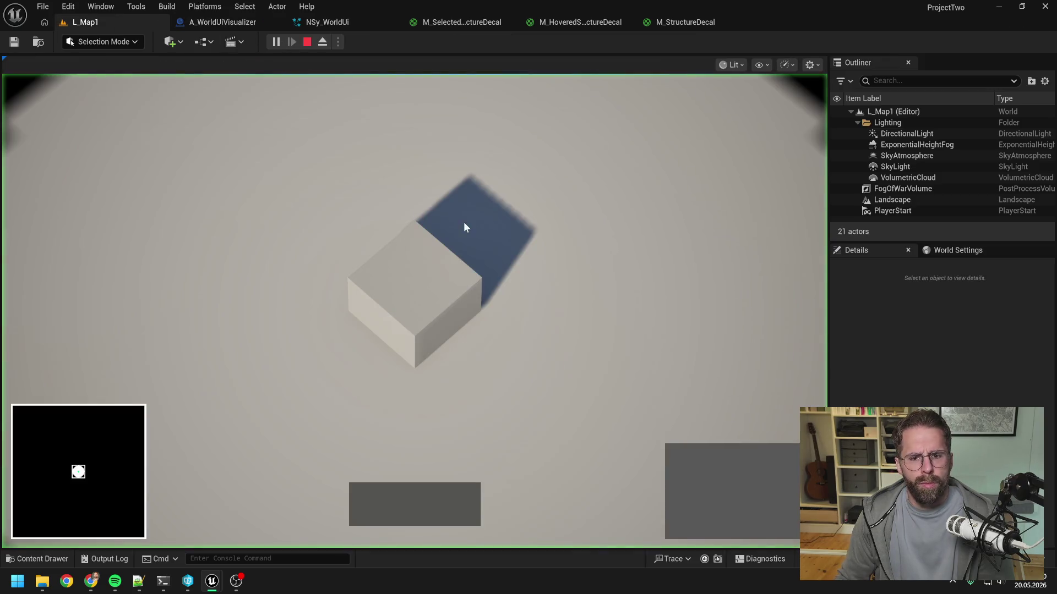
pyautogui.click(437, 291)
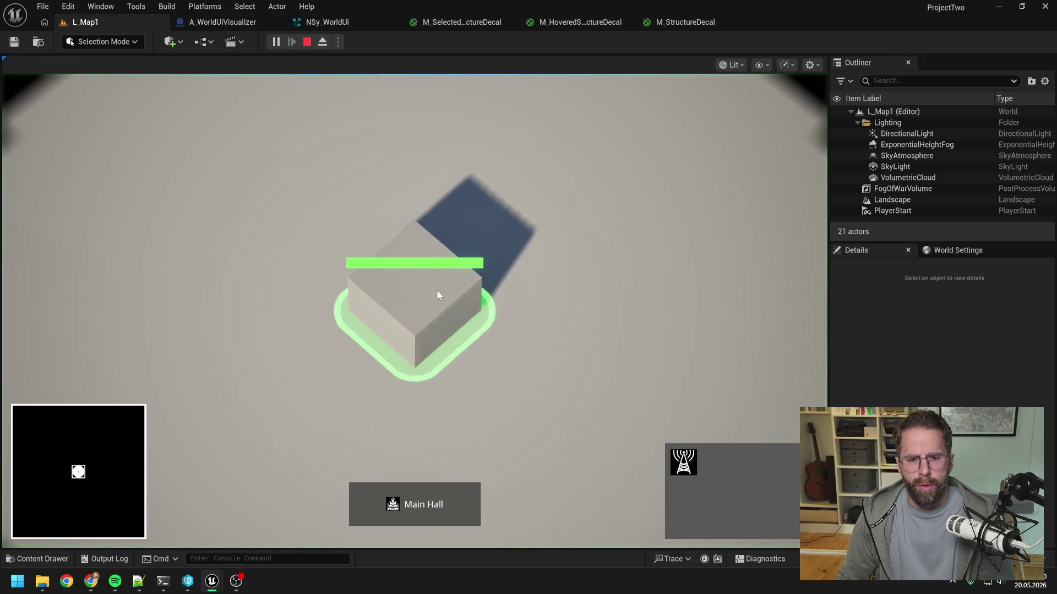
pyautogui.click(537, 204)
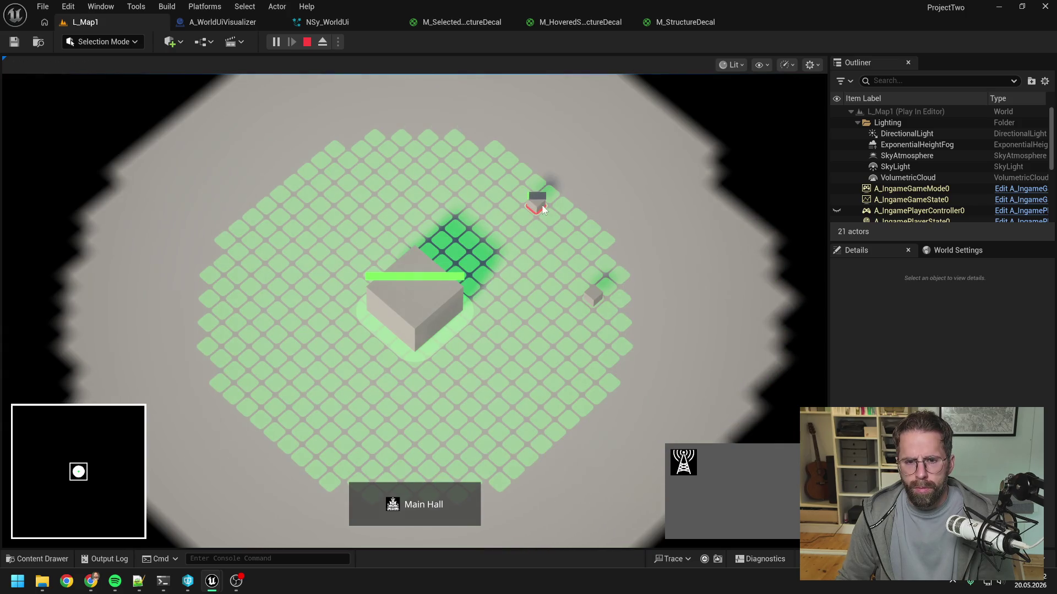
pyautogui.click(603, 227)
pyautogui.click(594, 291)
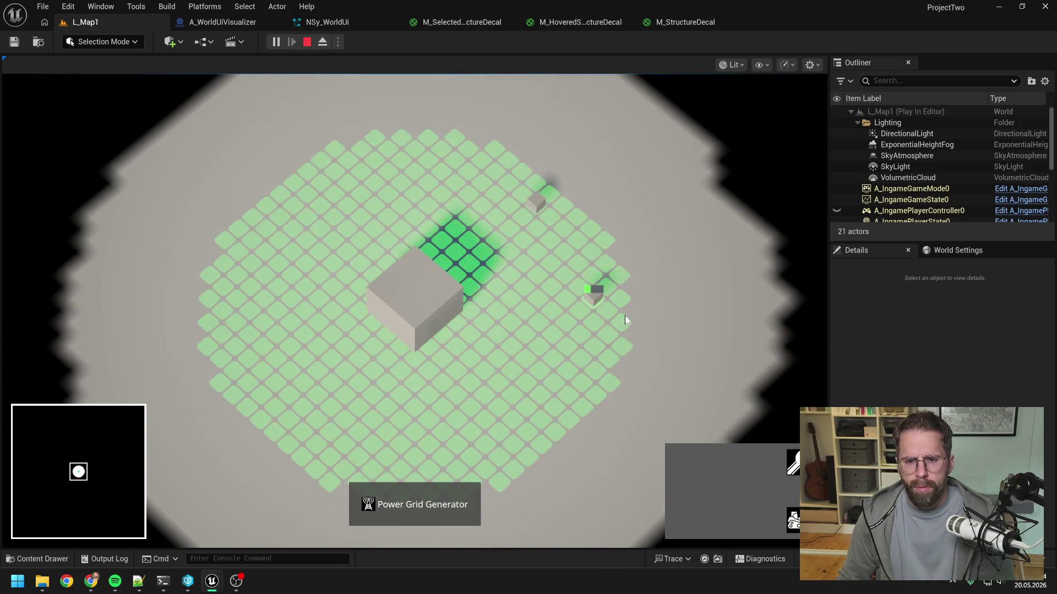
pyautogui.click(422, 309)
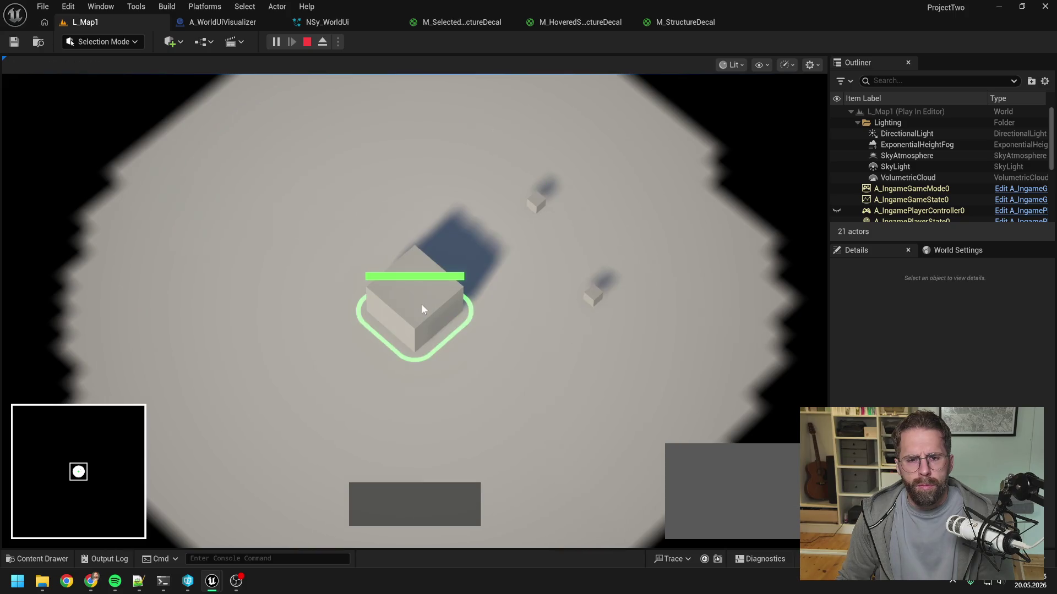
pyautogui.click(537, 202)
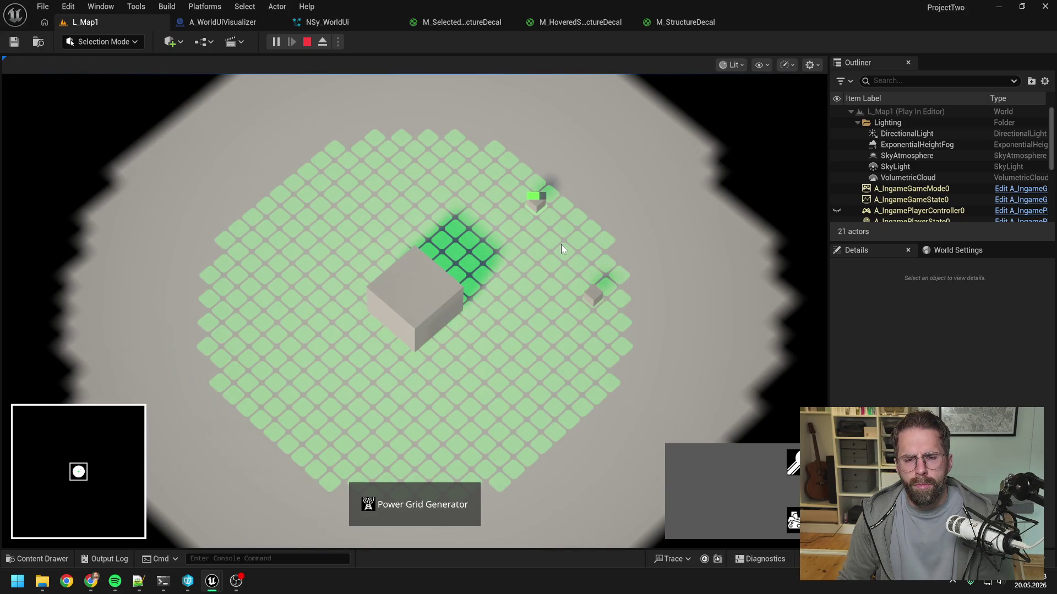
pyautogui.click(560, 245)
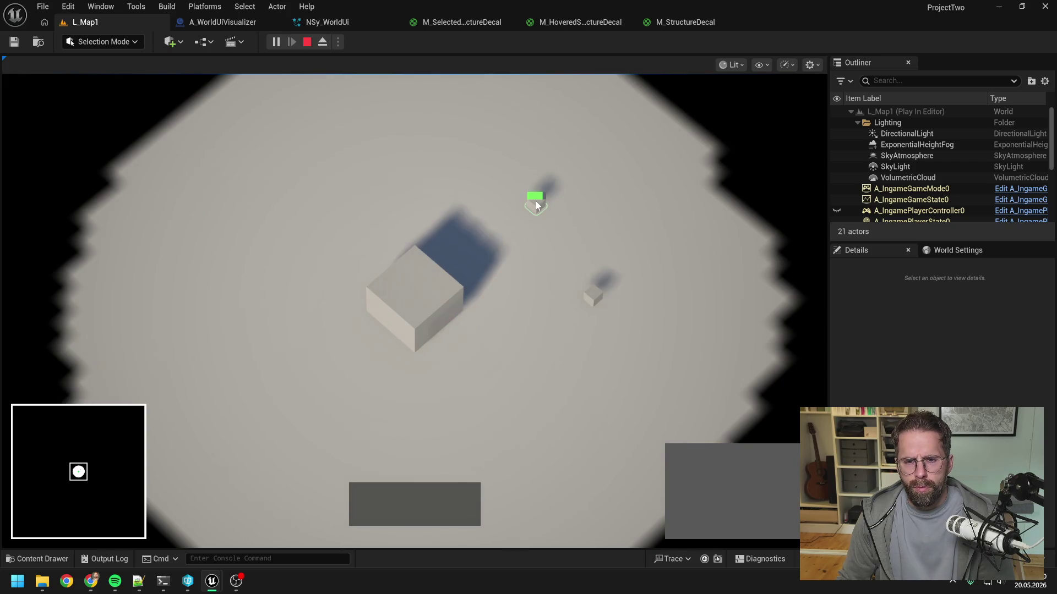
pyautogui.click(537, 205)
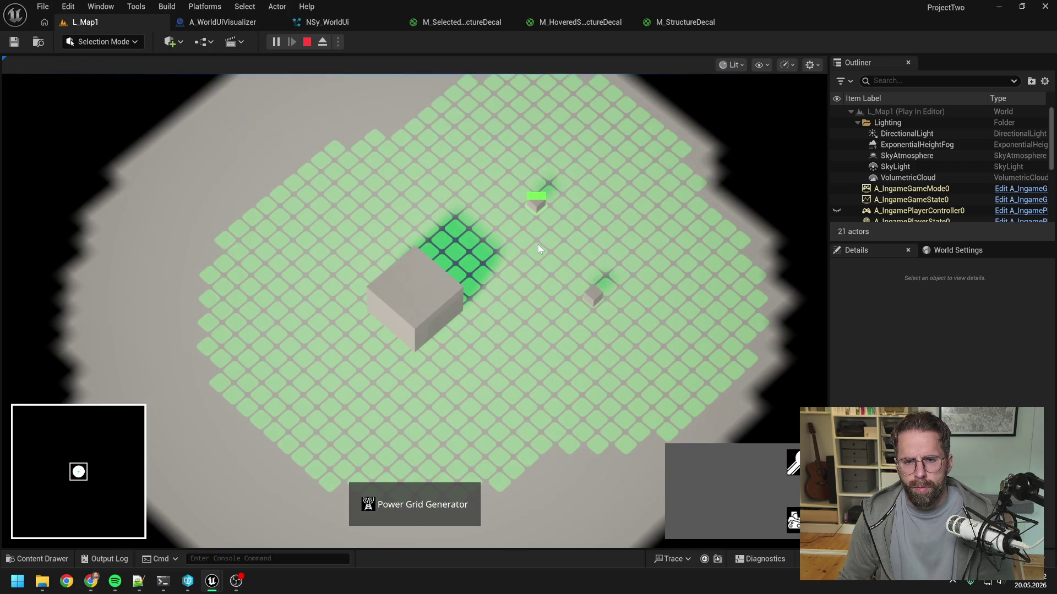
# Toggle the power-grid build overlay with B while selecting the Main Hall, then stop play
pyautogui.press('b')
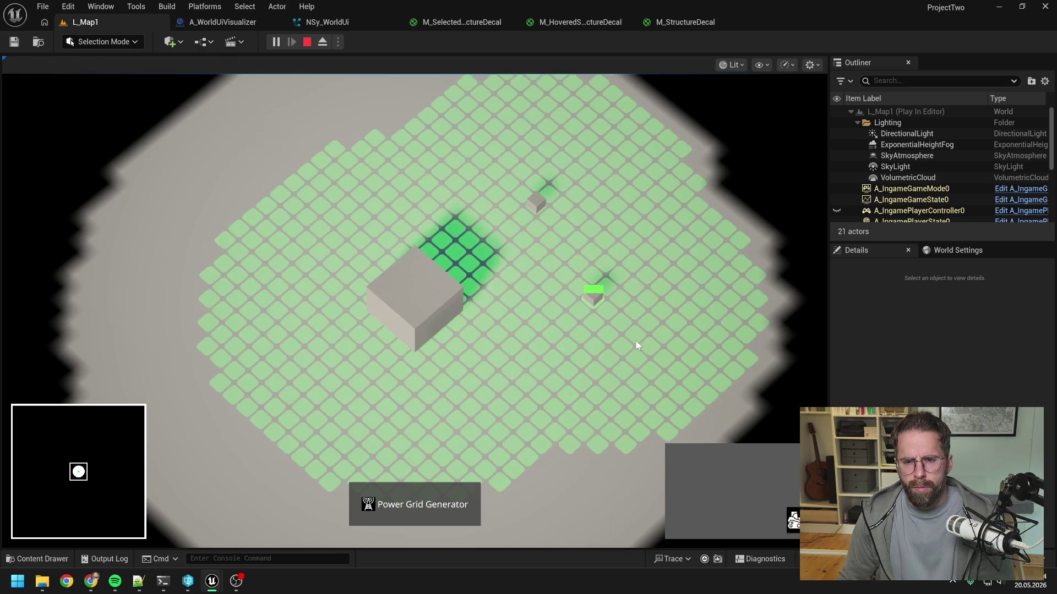
pyautogui.press('b')
pyautogui.press('b')
pyautogui.press('b')
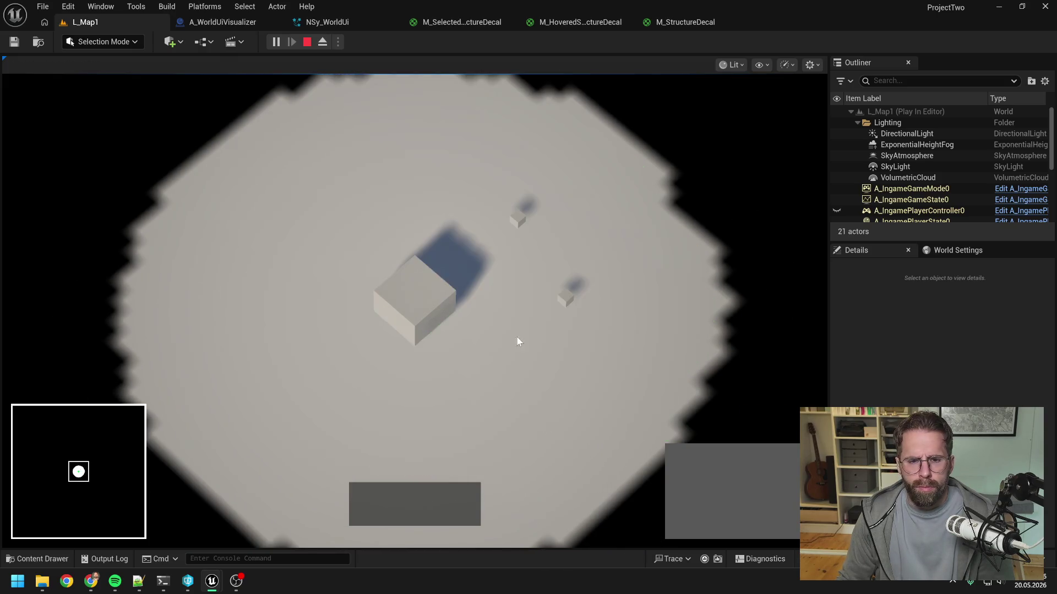
pyautogui.press('b')
pyautogui.press('b')
pyautogui.press('b')
pyautogui.press('b')
pyautogui.click(441, 313)
pyautogui.press('b')
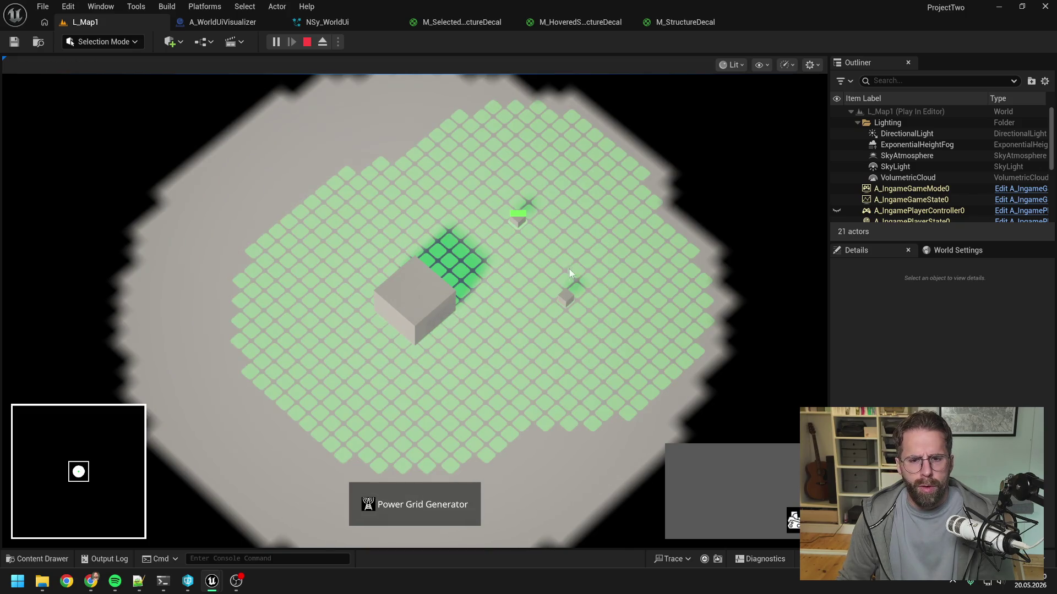
pyautogui.press('b')
pyautogui.click(477, 315)
pyautogui.press('b')
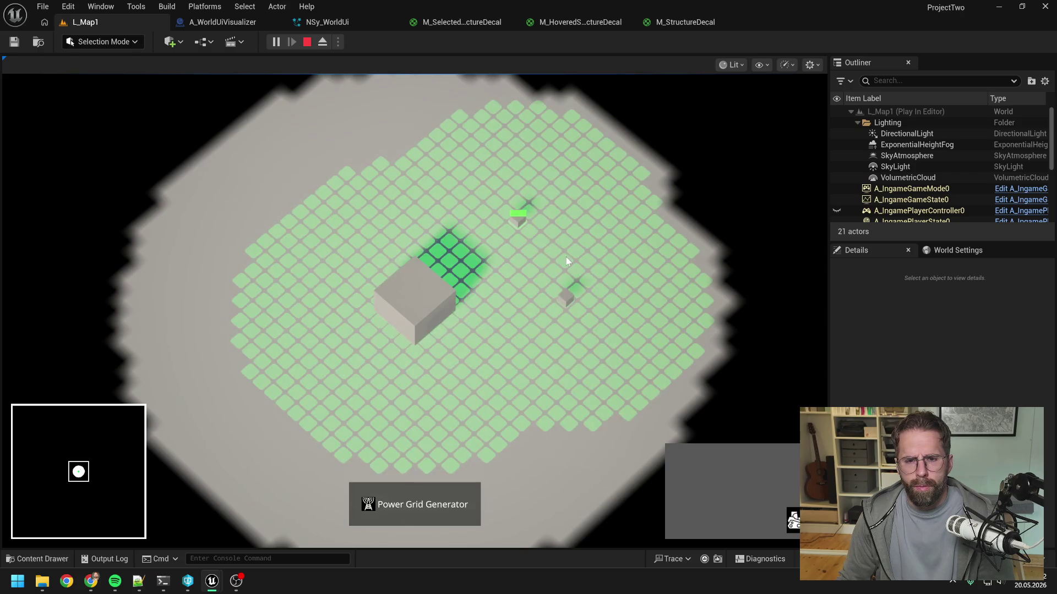
pyautogui.press('b')
pyautogui.click(450, 322)
pyautogui.click(442, 216)
pyautogui.press('b')
pyautogui.press('b')
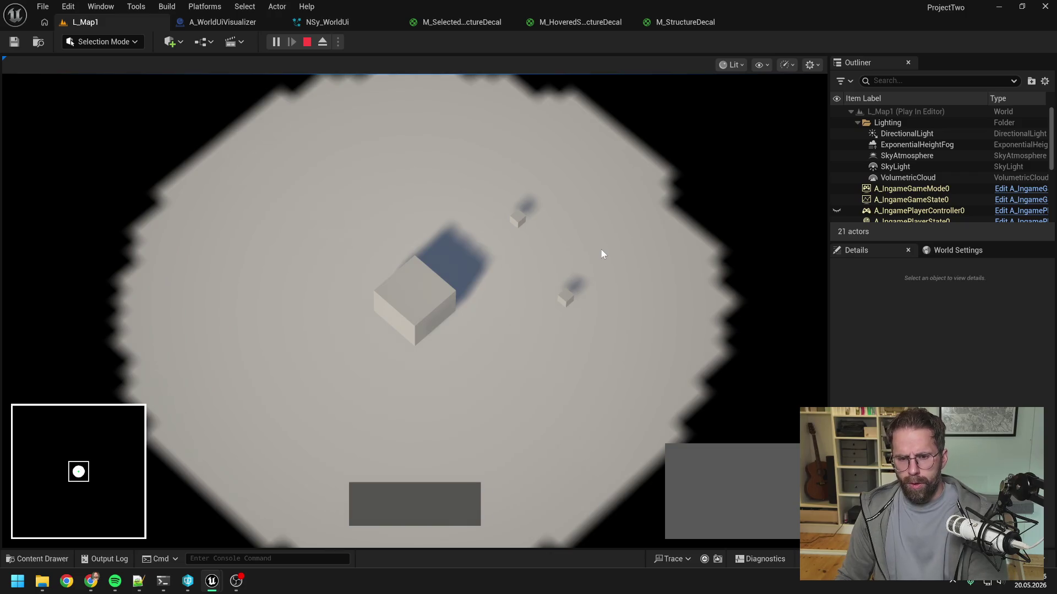
pyautogui.press('Escape')
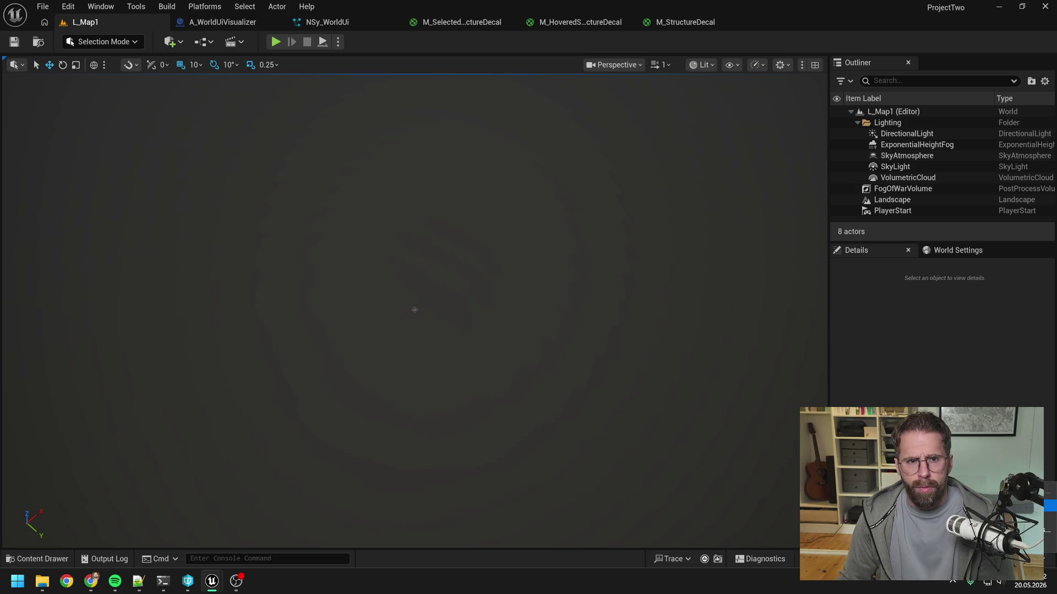
# Open the pending revision-control changes and choose Submit on the default changelist
pyautogui.click(1049, 505)
pyautogui.click(203, 142)
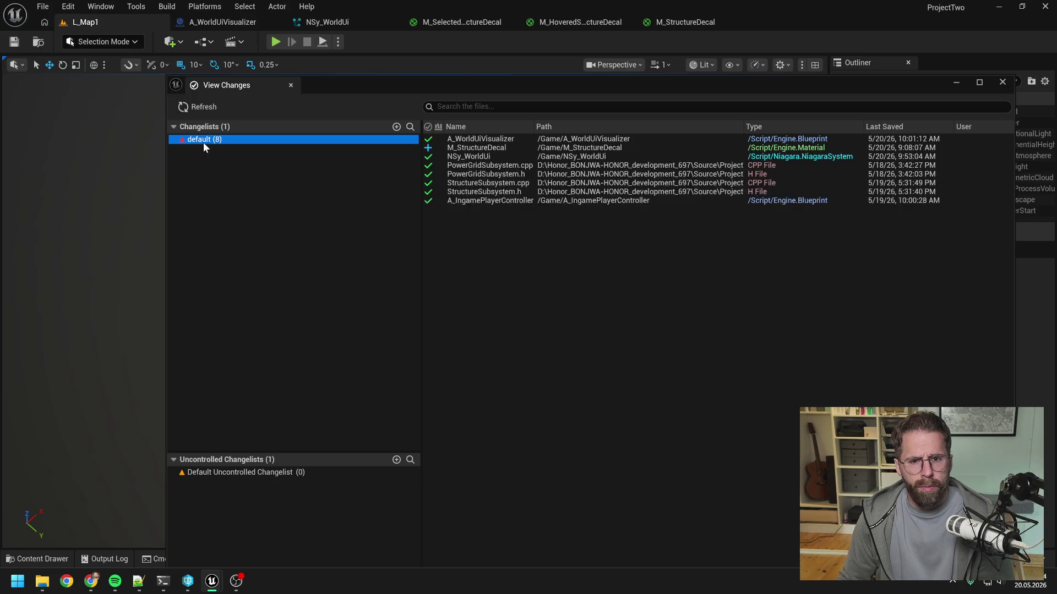
pyautogui.moveTo(475, 90); pyautogui.dragTo(489, 60)
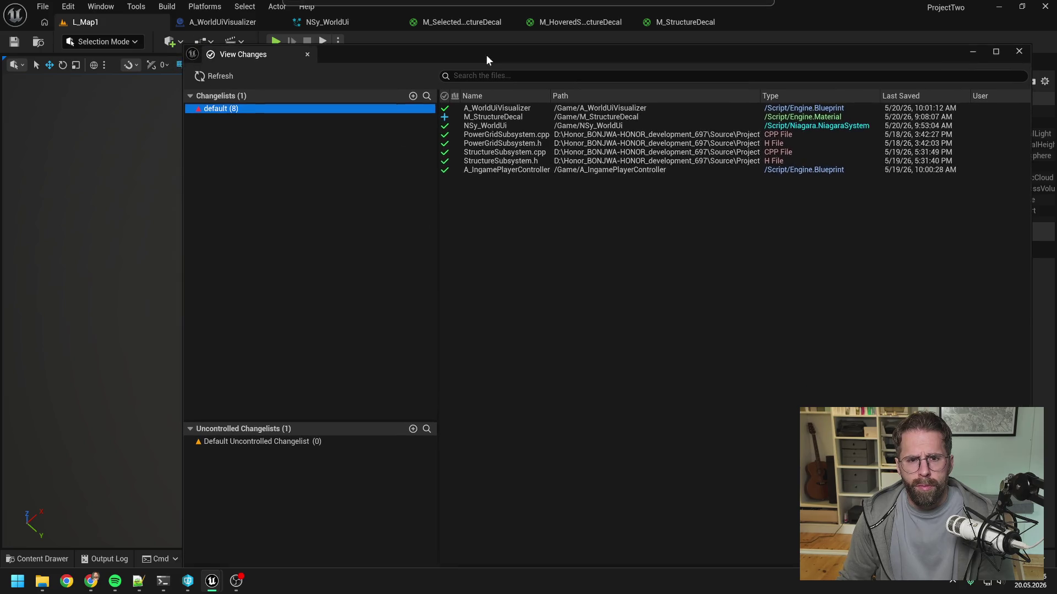
pyautogui.rightClick(256, 108)
pyautogui.click(297, 121)
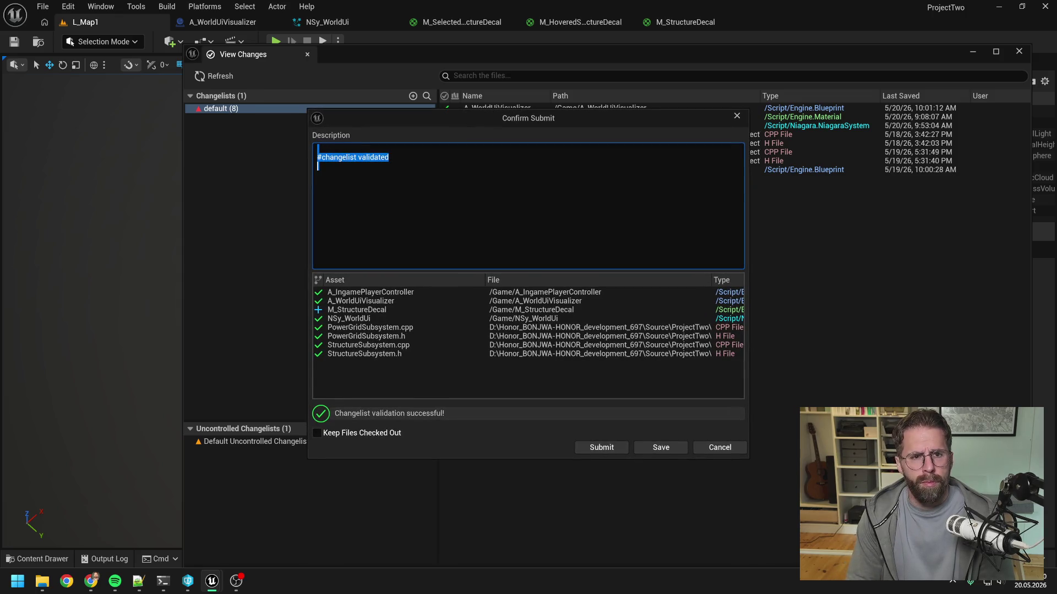
# Describe the submit as 'New iteration for structure decals and health bars' and submit the files
pyautogui.write('N')
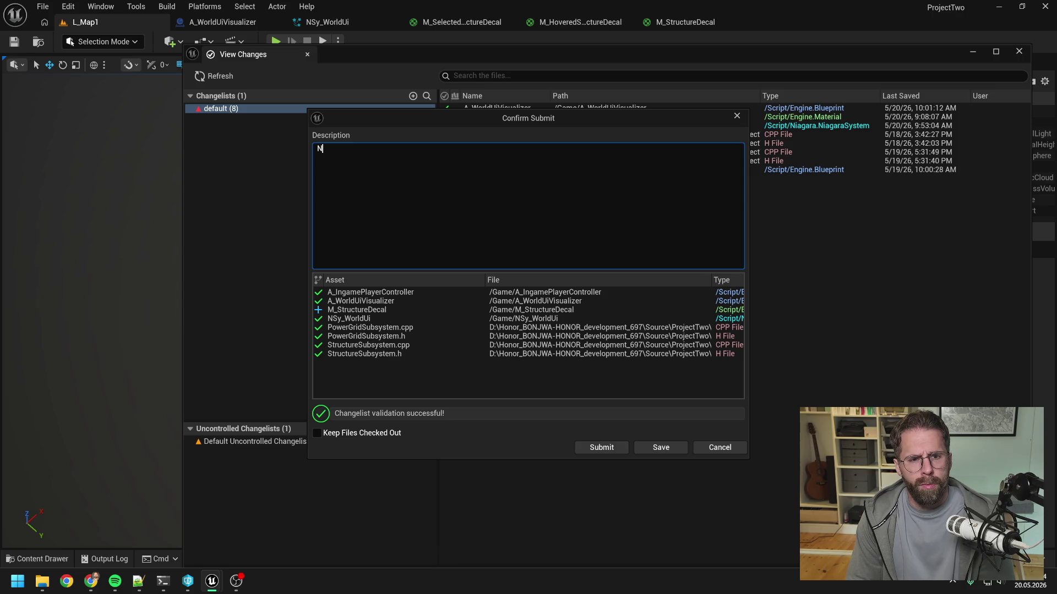
pyautogui.write('ew ')
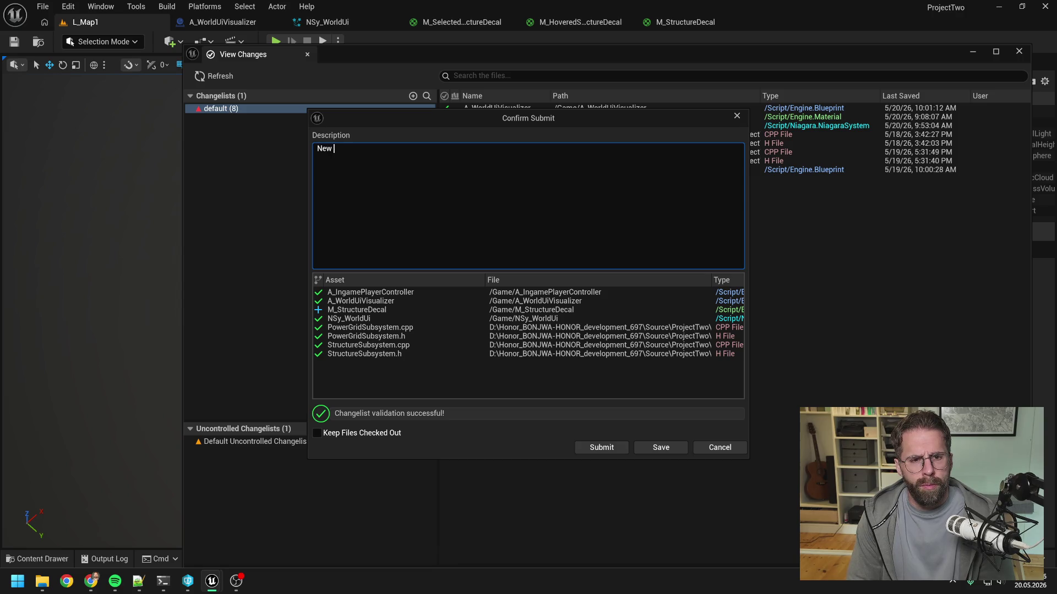
pyautogui.write('iteration for')
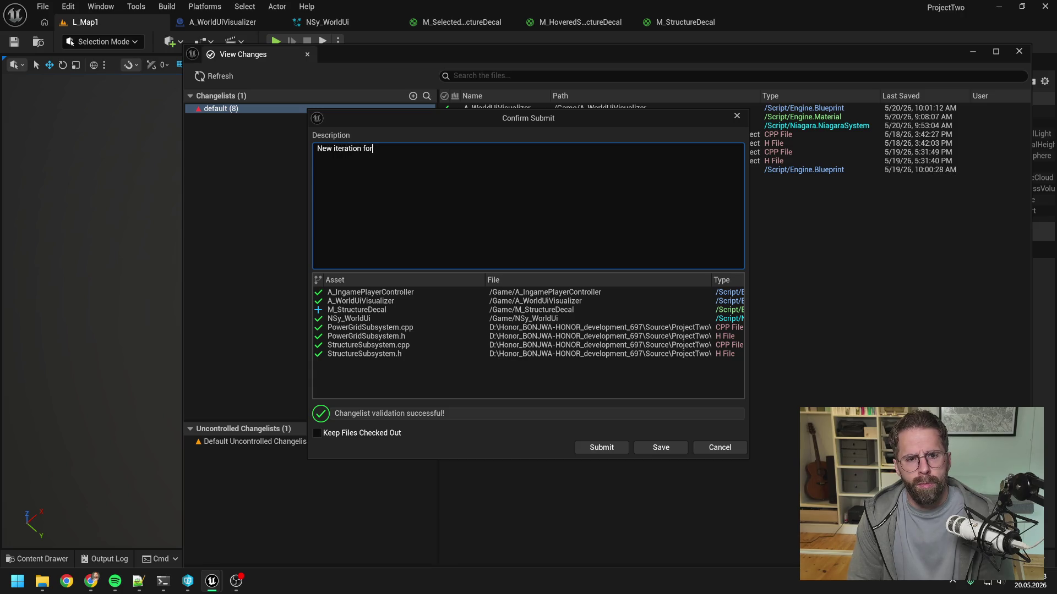
pyautogui.write(' Structure')
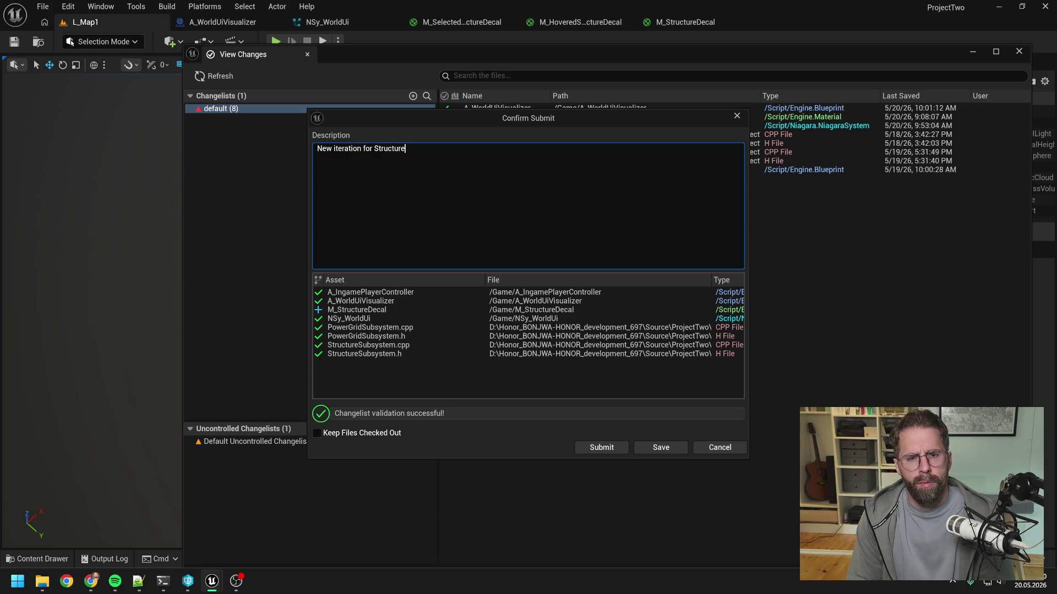
pyautogui.press('BackSpace')
pyautogui.press('BackSpace')
pyautogui.press('BackSpace')
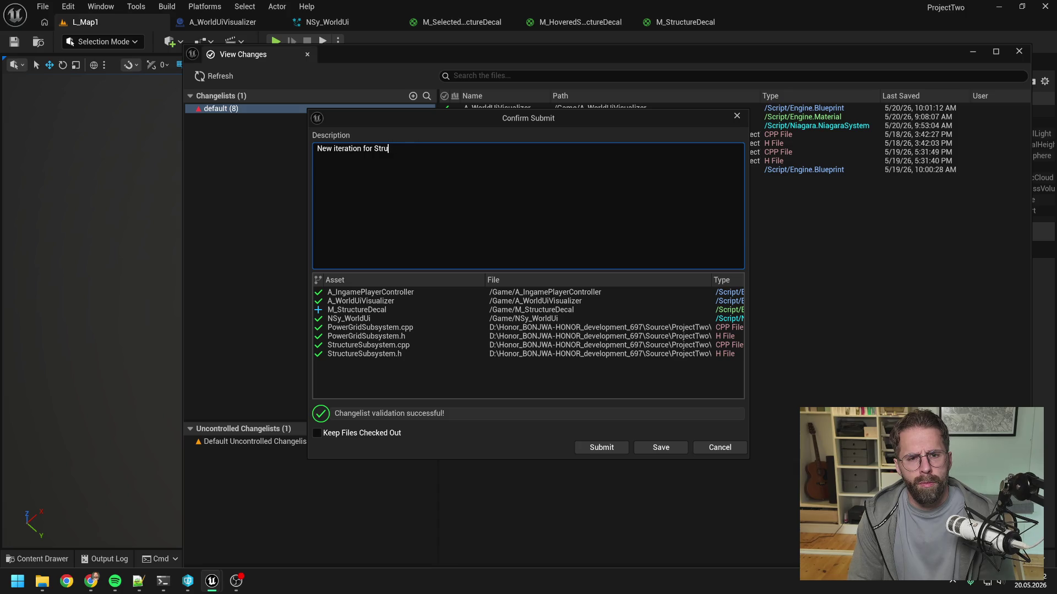
pyautogui.write('struct')
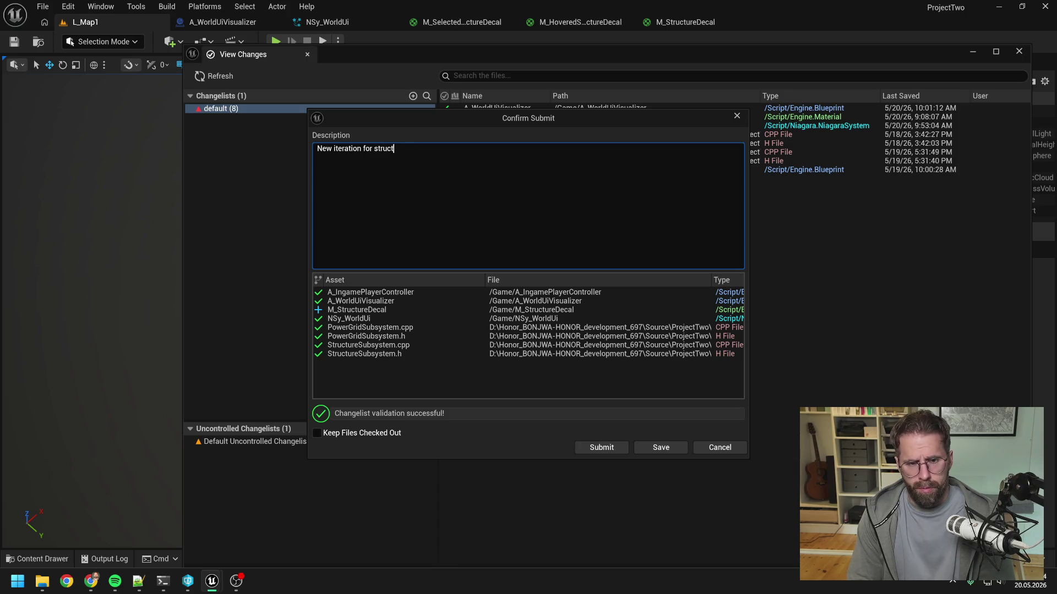
pyautogui.write('ure decals an')
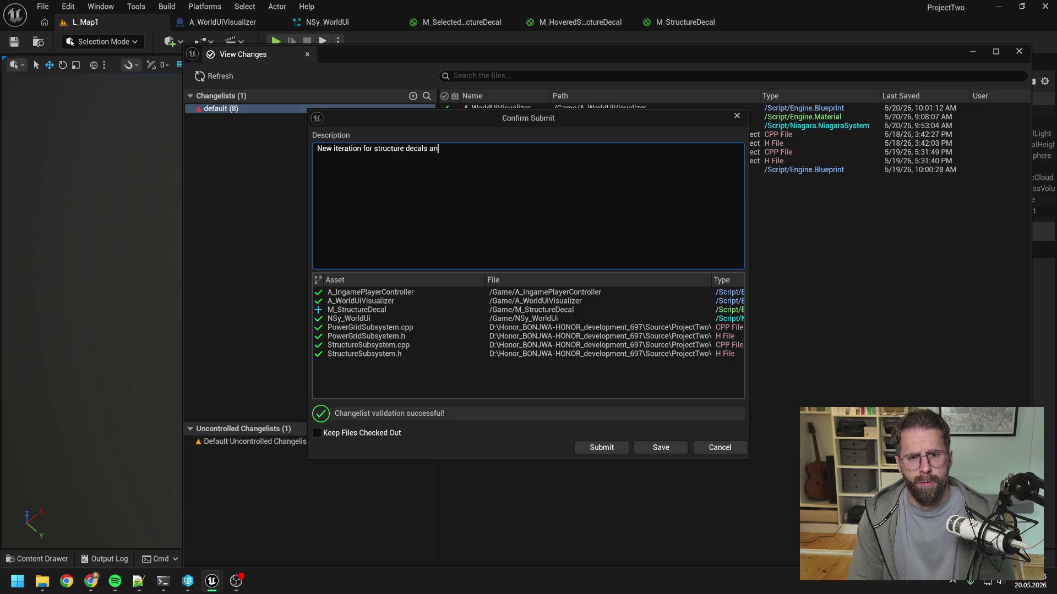
pyautogui.write('d health bars')
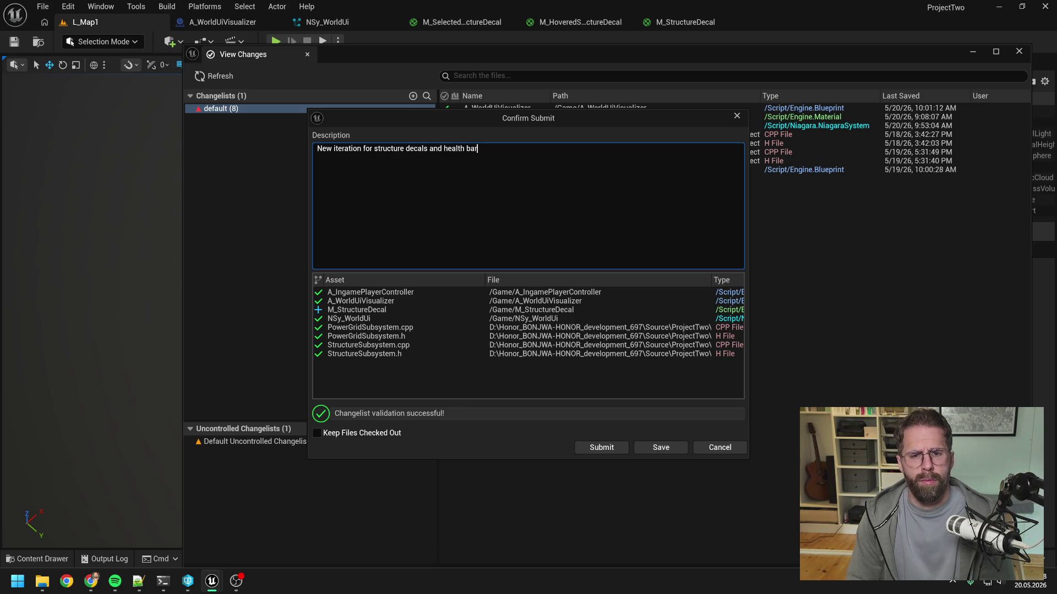
pyautogui.click(602, 448)
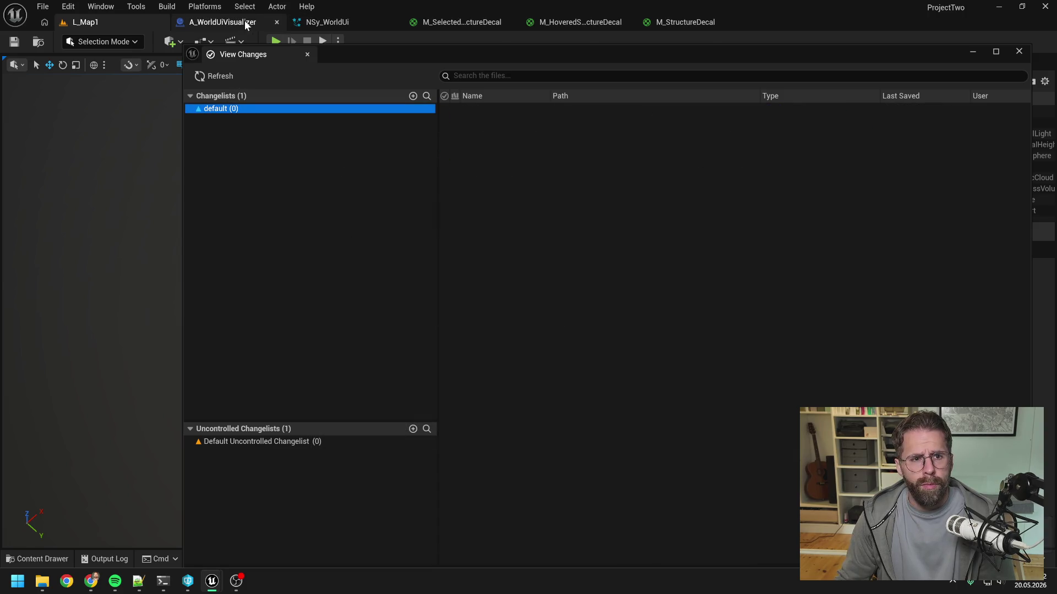
# Close the changes window and close every A_WorldUiVisualizer graph tab except EventGraph
pyautogui.click(226, 22)
pyautogui.click(1018, 51)
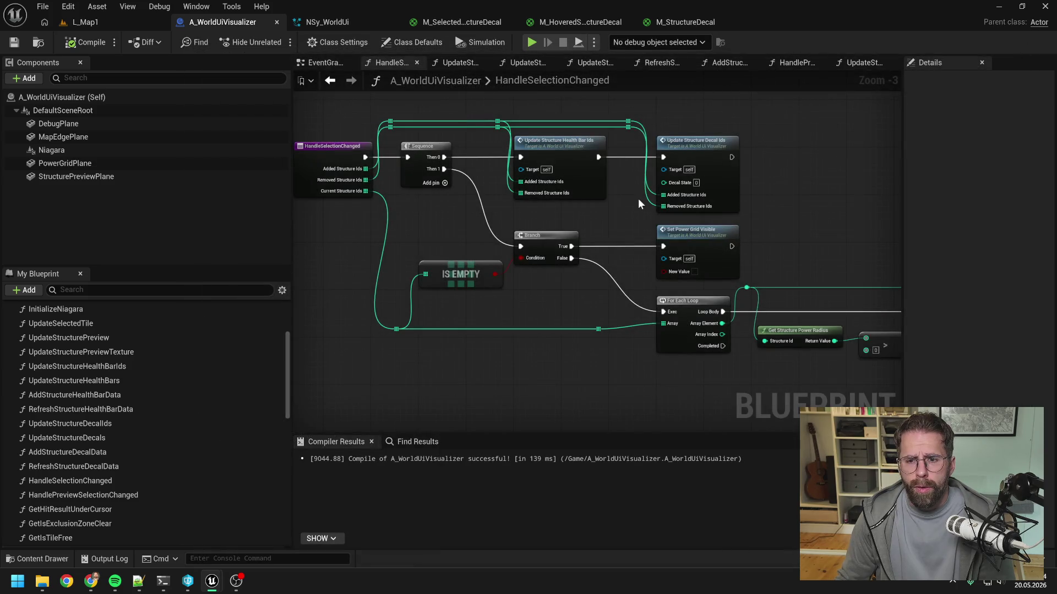
pyautogui.scroll(-3, 638, 198)
pyautogui.moveTo(647, 174)
pyautogui.mouseDown()
pyautogui.moveTo(608, 165)
pyautogui.moveTo(717, 154)
pyautogui.moveTo(706, 146)
pyautogui.mouseUp()
pyautogui.click(324, 63)
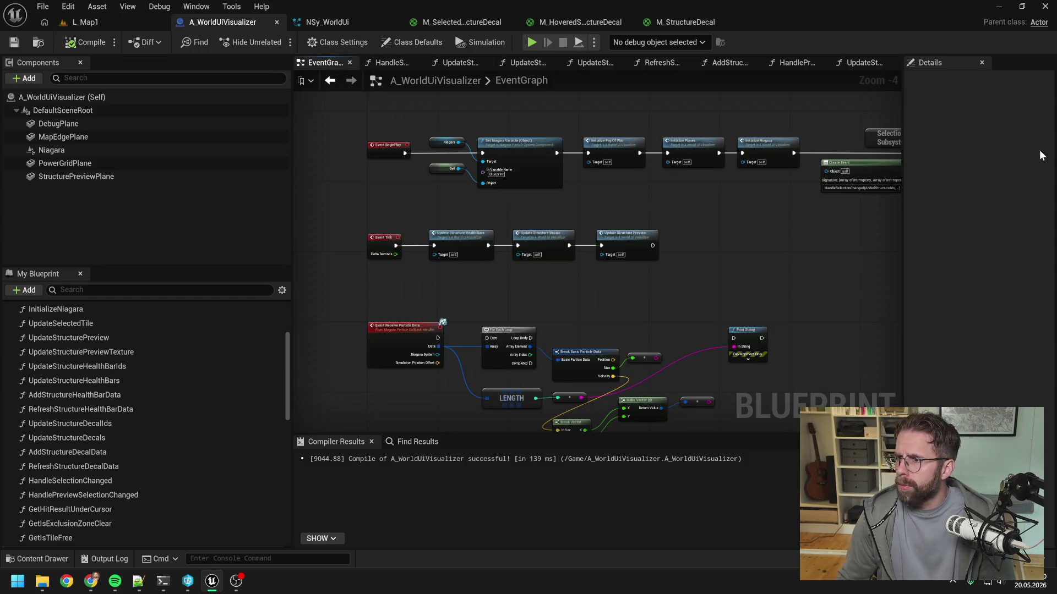
pyautogui.moveTo(682, 281); pyautogui.dragTo(692, 214)
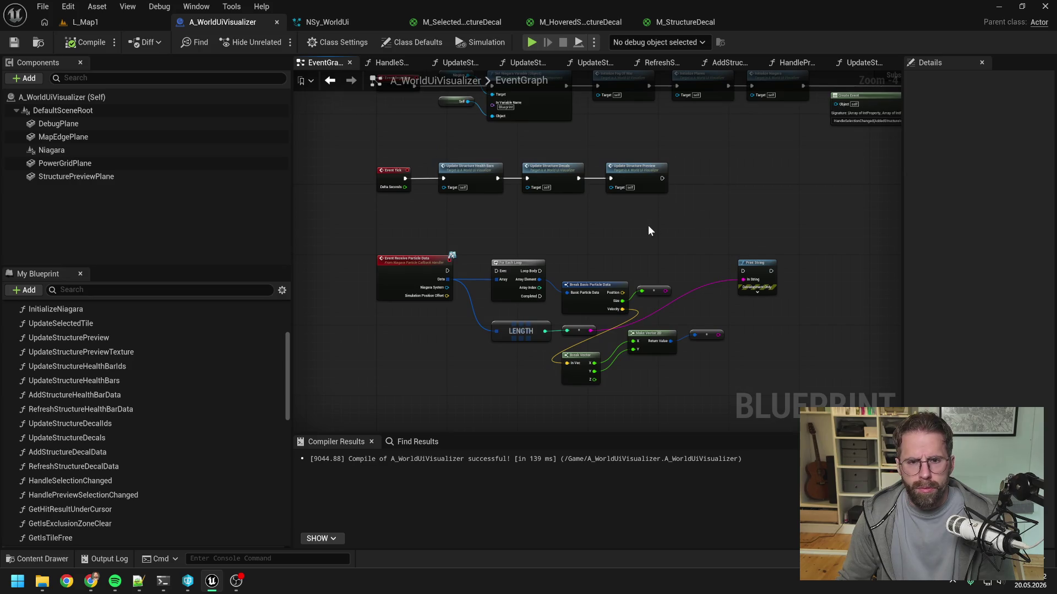
pyautogui.rightClick(325, 63)
pyautogui.click(344, 135)
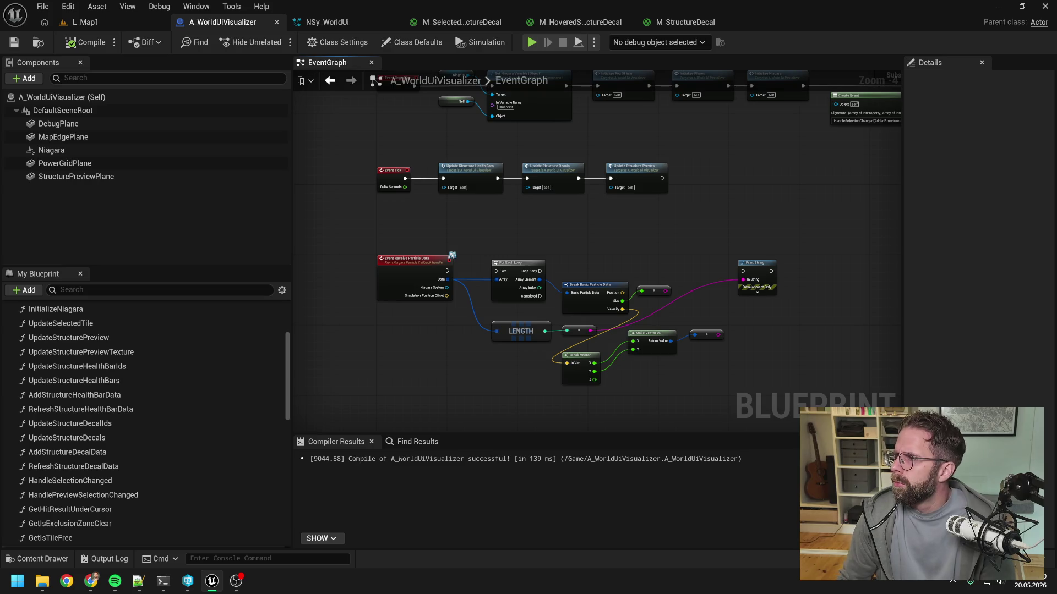
# Check the browser, then pan the EventGraph up to the Event BeginPlay row
pyautogui.hotkey('alt', 'Tab')
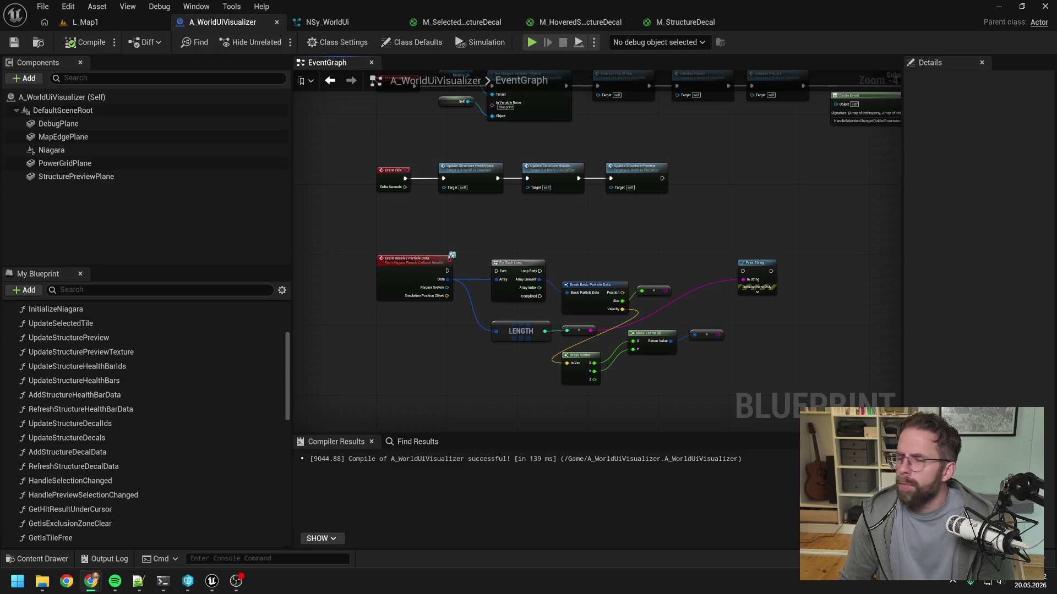
pyautogui.click(765, 205)
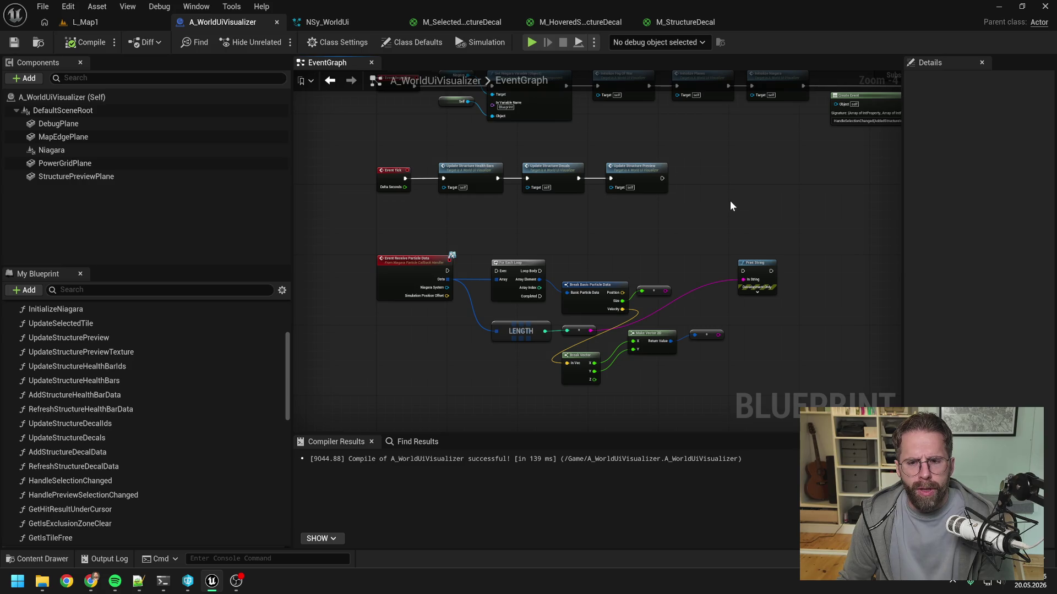
pyautogui.moveTo(730, 206)
pyautogui.mouseDown()
pyautogui.moveTo(715, 207)
pyautogui.moveTo(685, 269)
pyautogui.moveTo(728, 237)
pyautogui.mouseUp()
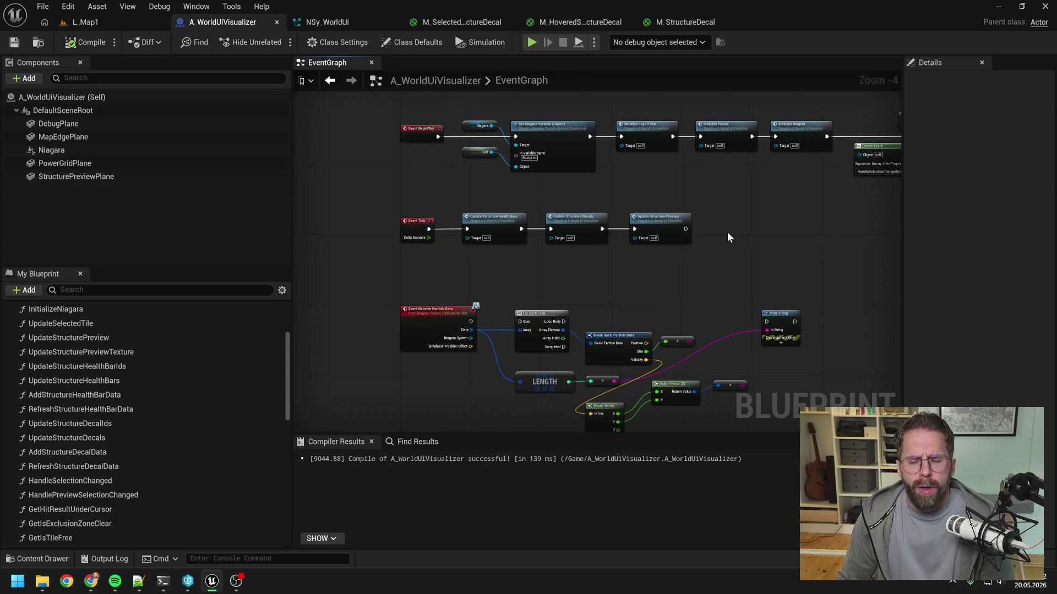
# Play L_Map1 and place two tower structures on the grid
pyautogui.click(118, 21)
pyautogui.click(275, 41)
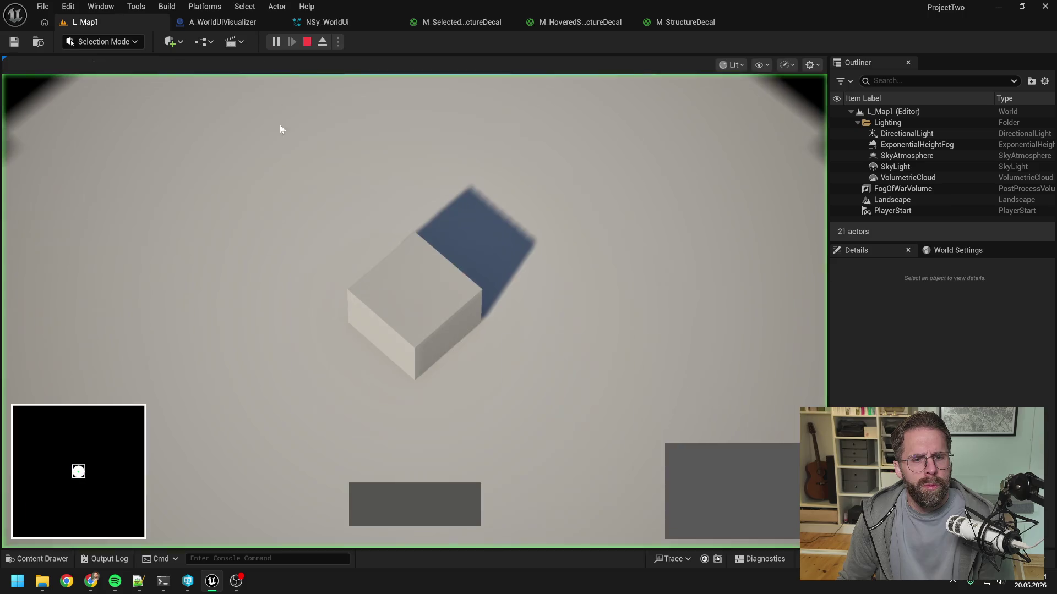
pyautogui.click(683, 461)
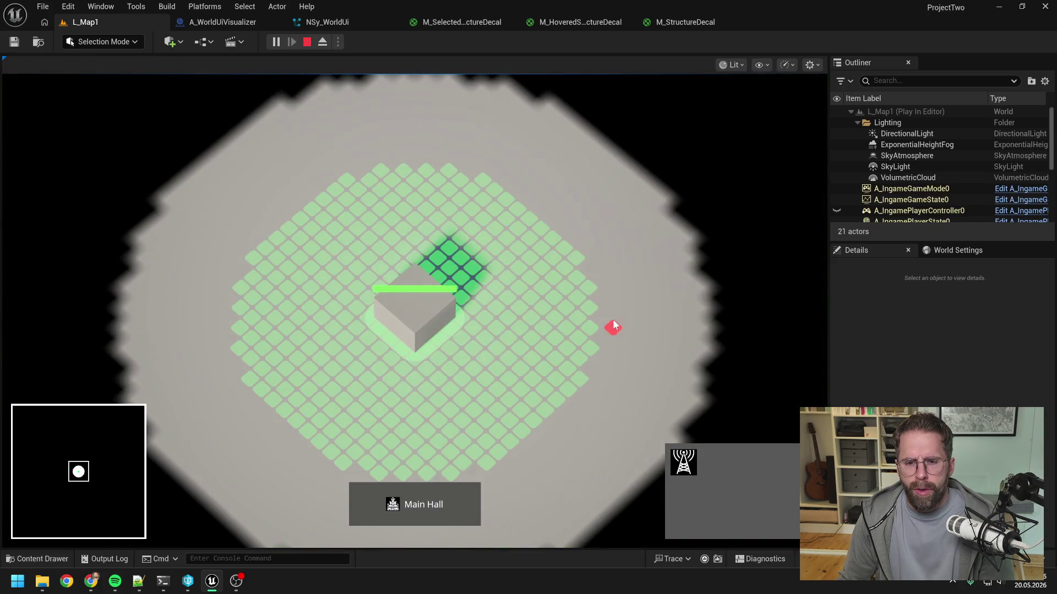
pyautogui.click(584, 290)
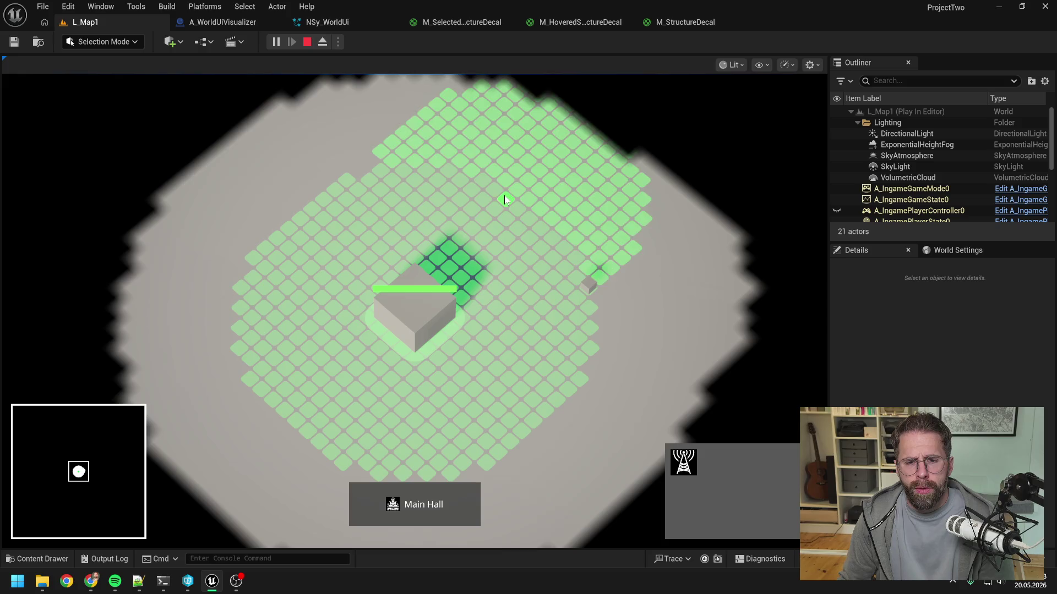
pyautogui.click(504, 196)
pyautogui.rightClick(541, 276)
pyautogui.click(536, 278)
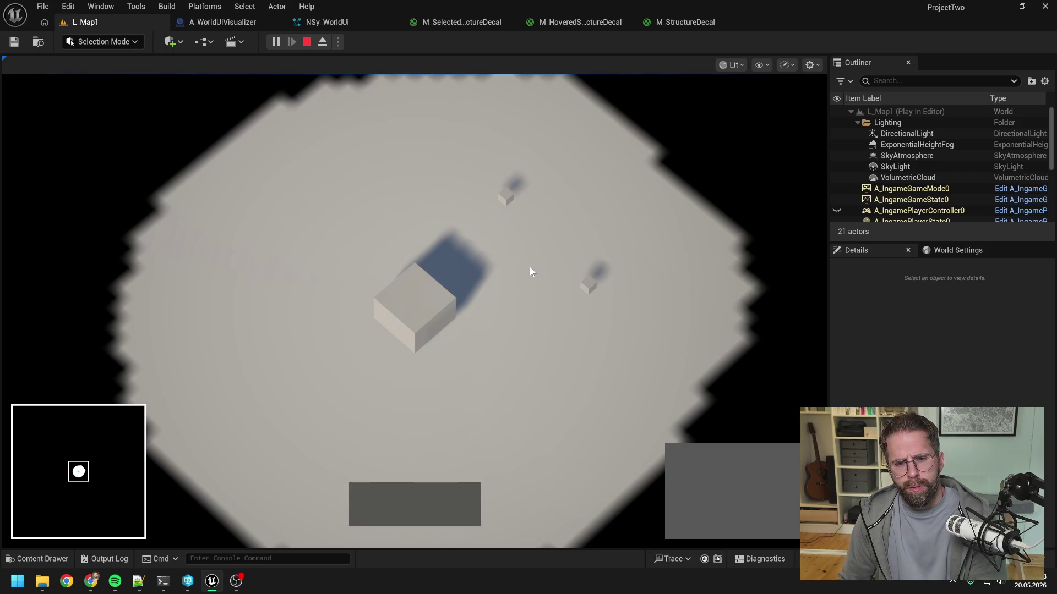
# Select and deselect the placed structure, Main Hall and Power Grid Generator, then stop play
pyautogui.click(590, 285)
pyautogui.click(517, 296)
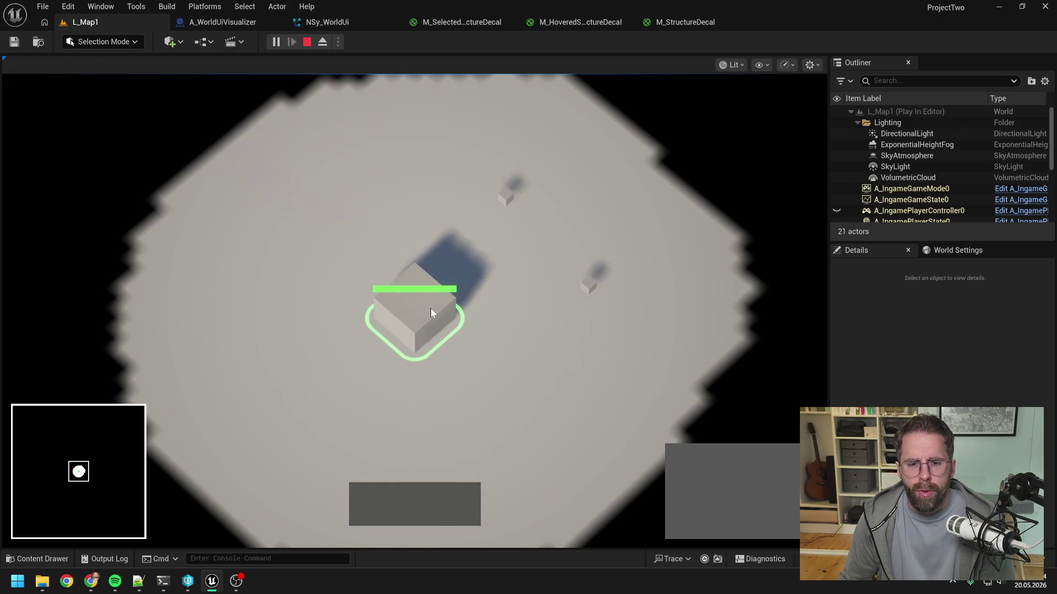
pyautogui.click(430, 311)
pyautogui.click(538, 256)
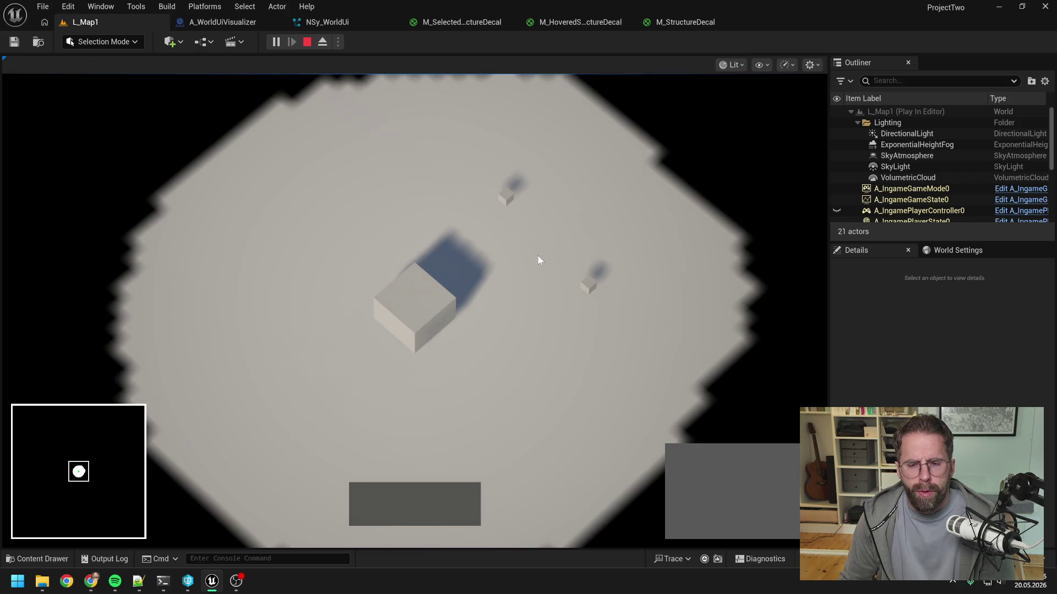
pyautogui.click(431, 309)
pyautogui.click(541, 255)
pyautogui.click(593, 287)
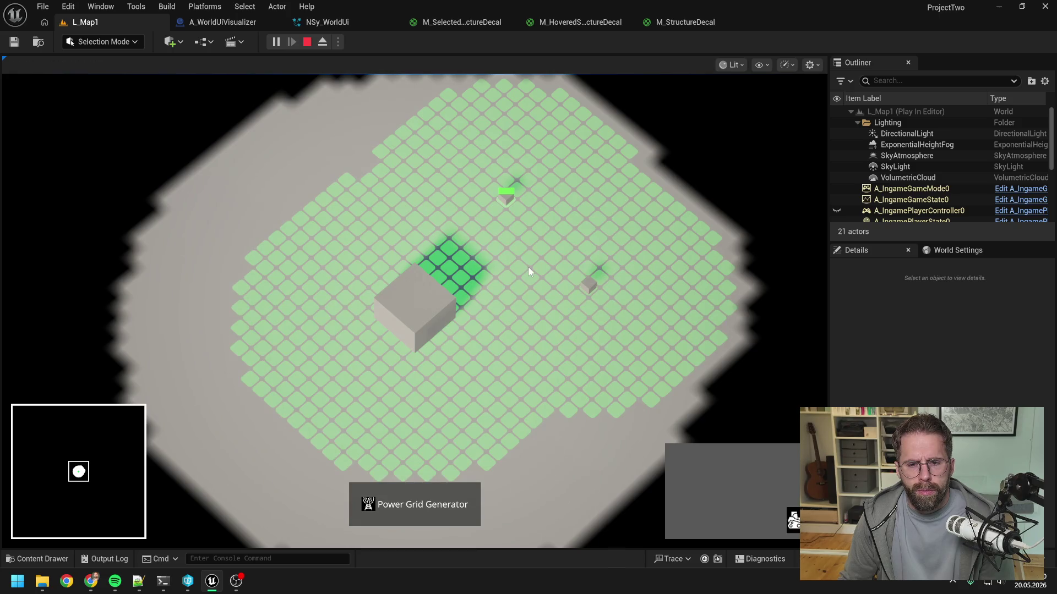
pyautogui.click(529, 268)
pyautogui.press('Escape')
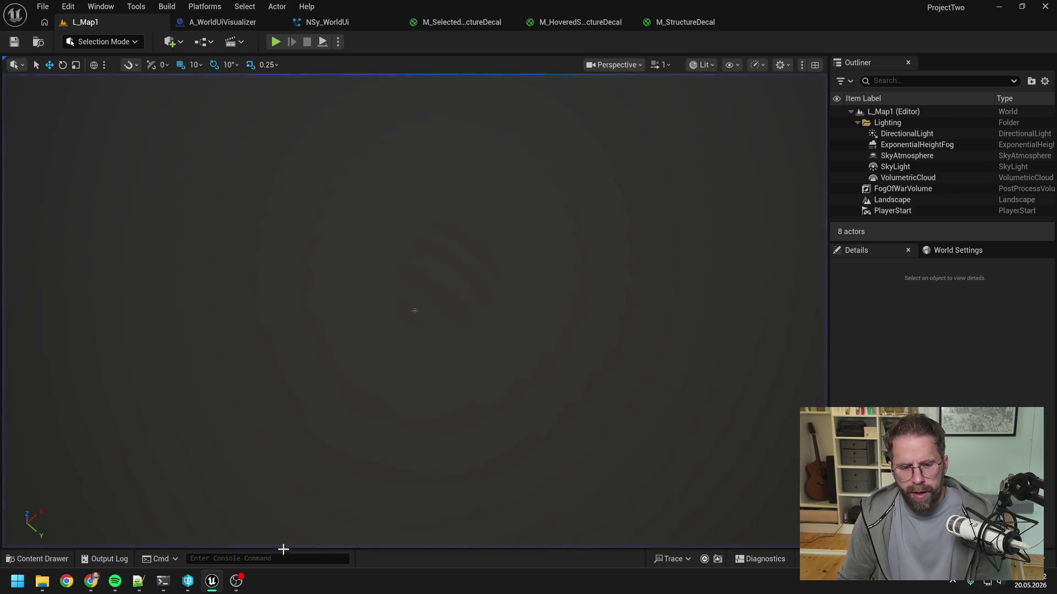
# Delete the old notes from Daily.txt and save the file
pyautogui.click(138, 582)
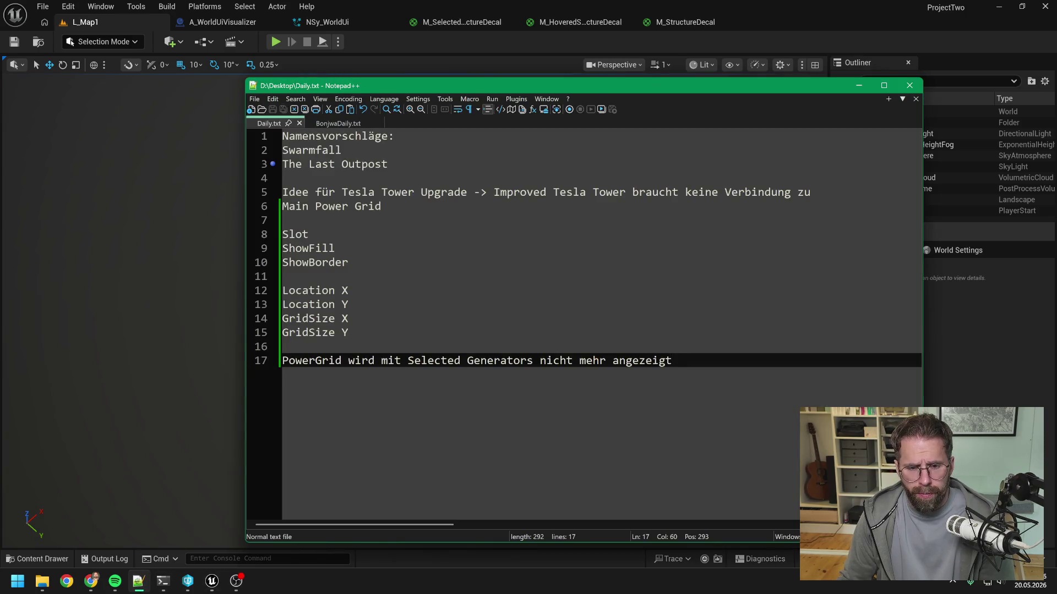
pyautogui.press('Return')
pyautogui.press('Return')
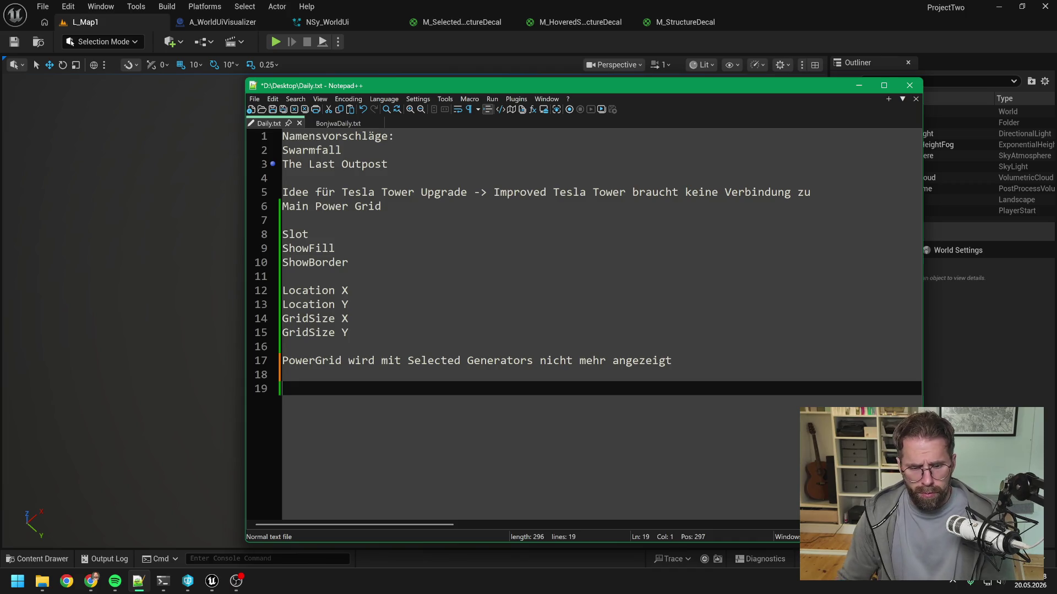
pyautogui.press('Up')
pyautogui.hotkey('shift', 'Up')
pyautogui.hotkey('shift', 'Up')
pyautogui.hotkey('shift', 'Up')
pyautogui.press('Delete')
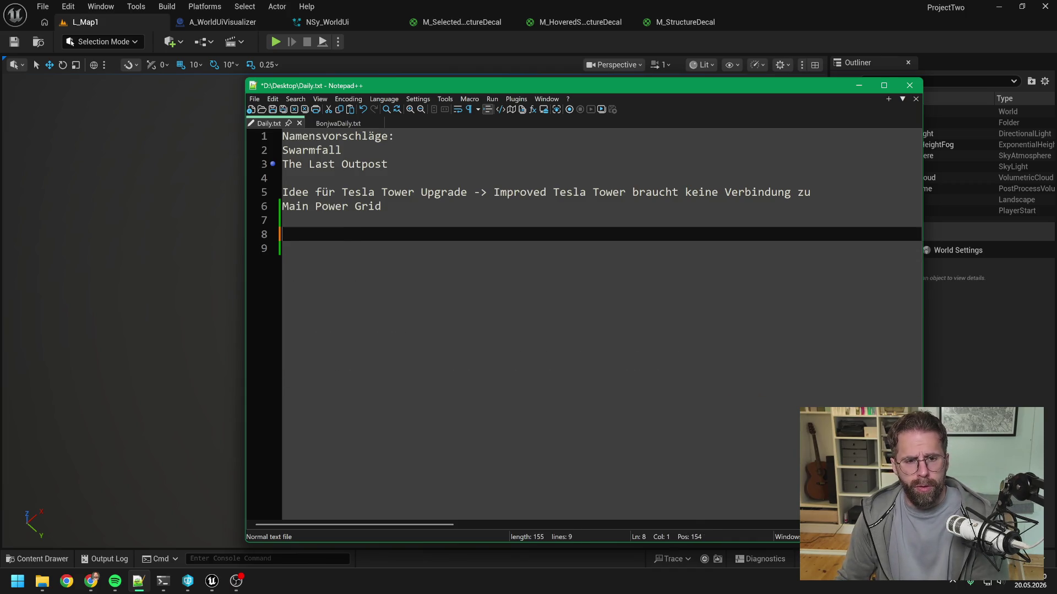
pyautogui.press('Delete')
pyautogui.hotkey('ctrl', 's')
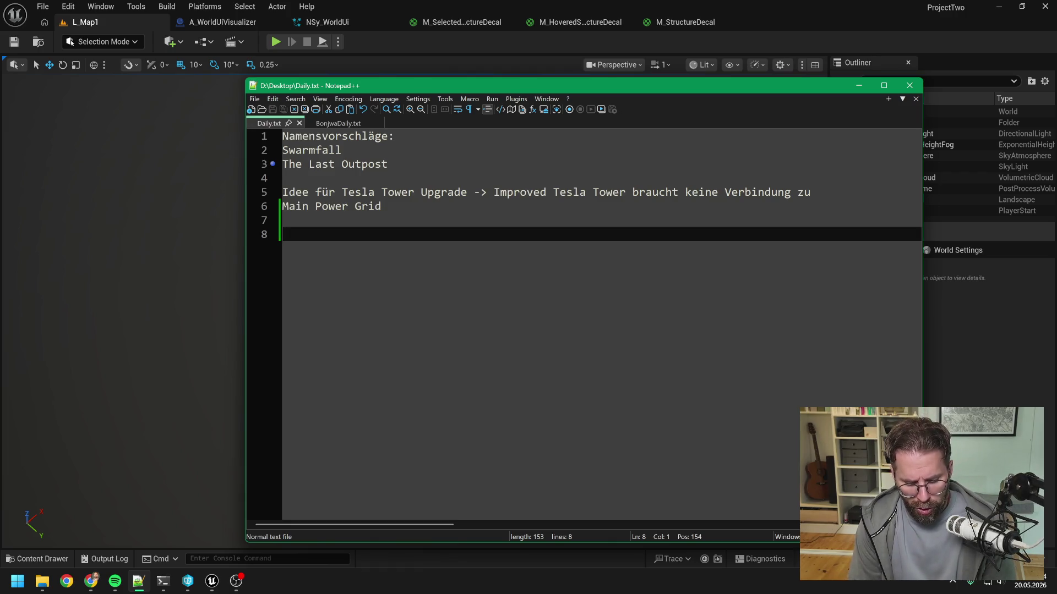
# Write the states 'Standard -> Nur selected', 'Damaged' and 'Always' on separate lines and save
pyautogui.write('Standa')
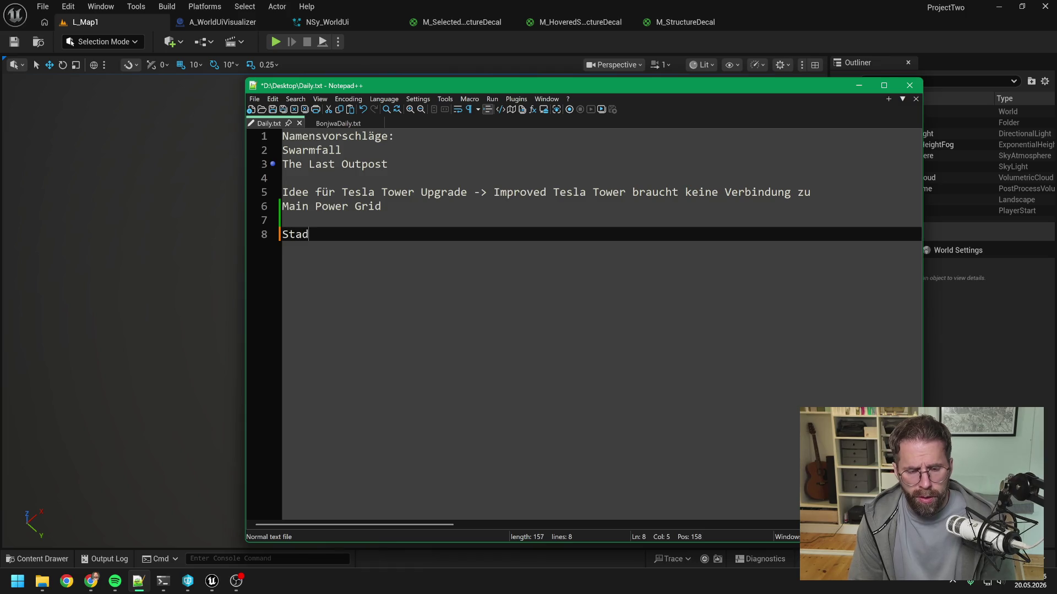
pyautogui.write('rd ->Y')
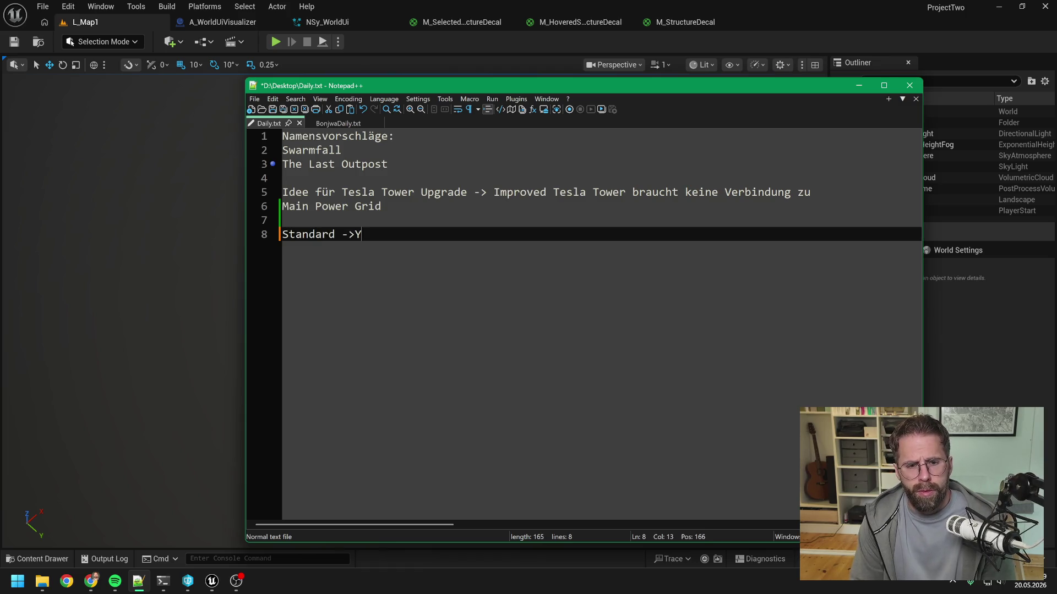
pyautogui.press('Return')
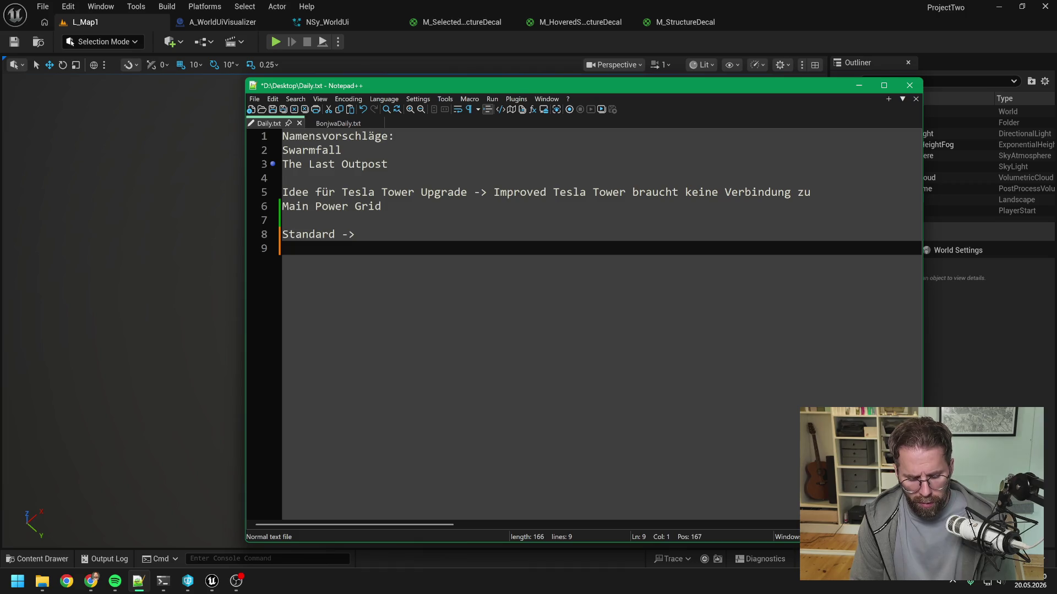
pyautogui.write('When Dama')
pyautogui.press('BackSpace')
pyautogui.press('BackSpace')
pyautogui.press('BackSpace')
pyautogui.press('BackSpace')
pyautogui.press('BackSpace')
pyautogui.press('BackSpace')
pyautogui.write('Damaged')
pyautogui.press('Return')
pyautogui.write('Always')
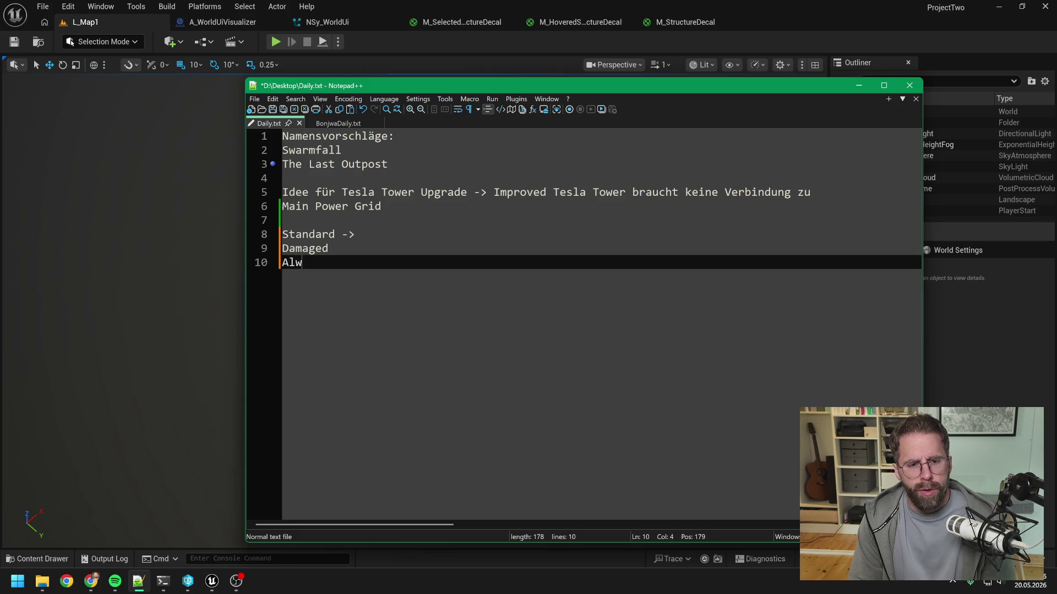
pyautogui.click(282, 249)
pyautogui.click(355, 234)
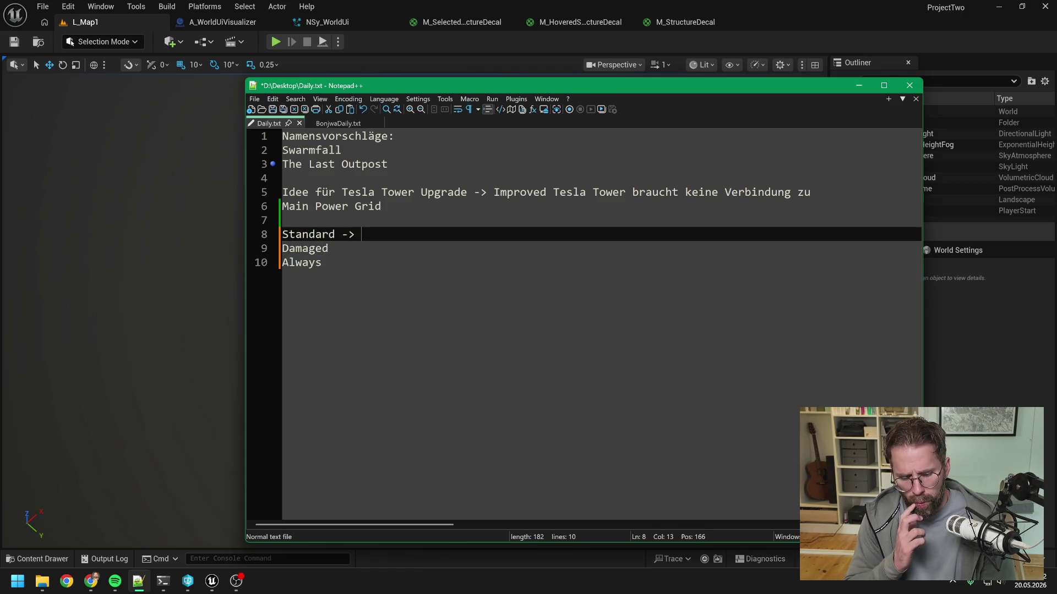
pyautogui.write('Nur selec')
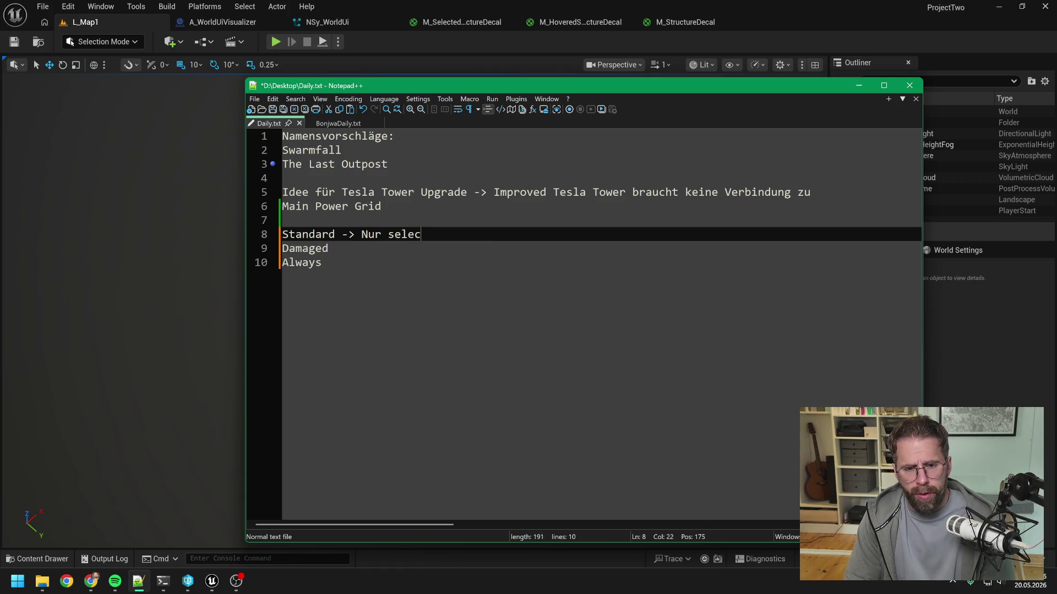
pyautogui.write('ted')
pyautogui.hotkey('ctrl', 's')
pyautogui.click(17, 581)
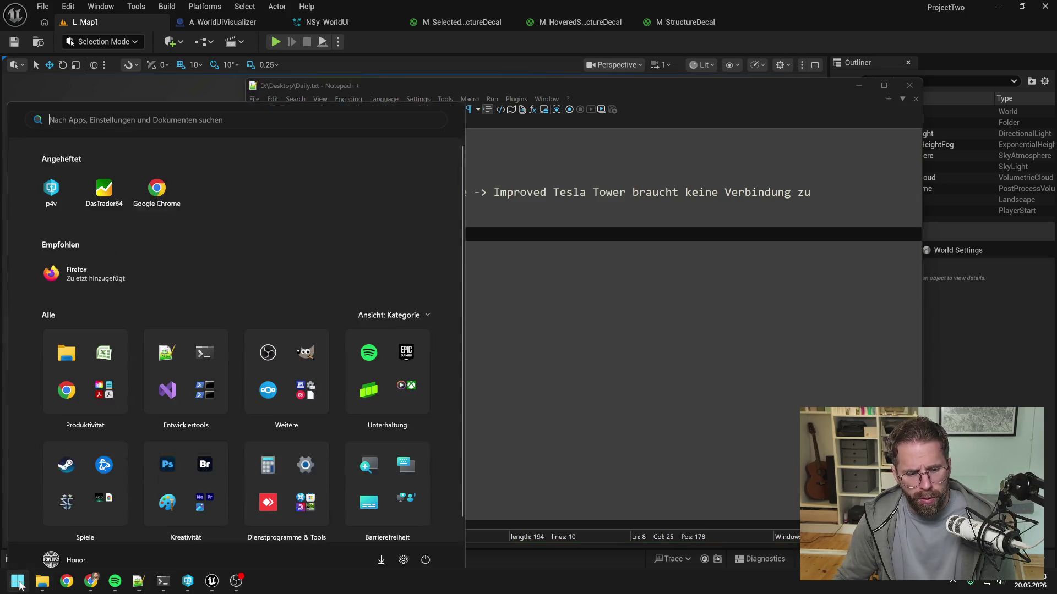
# Search the Start menu for 'battle.net' and launch the Battle.net app
pyautogui.write('battle.net')
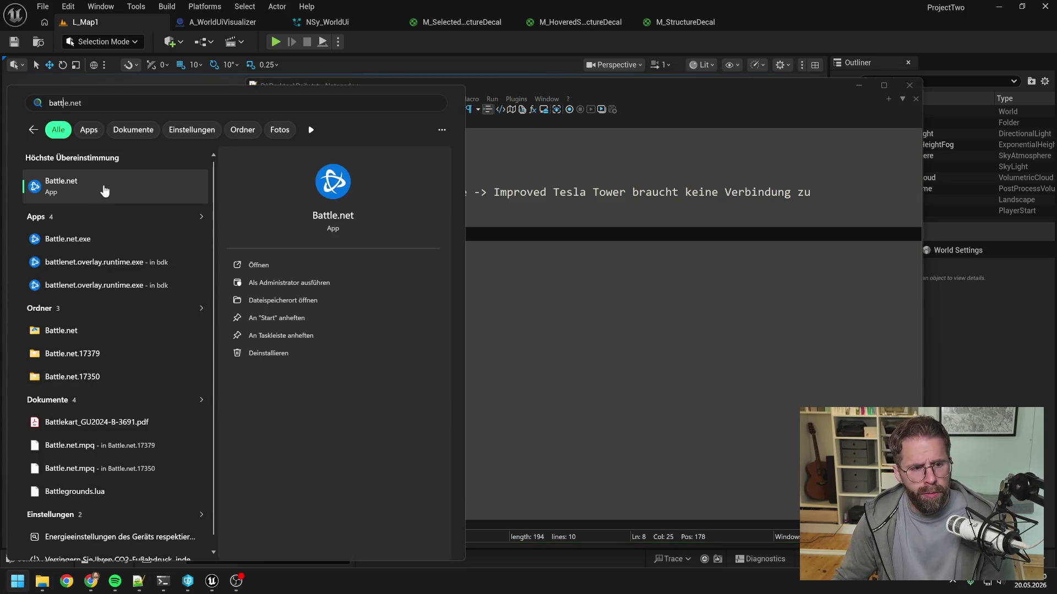
pyautogui.click(105, 191)
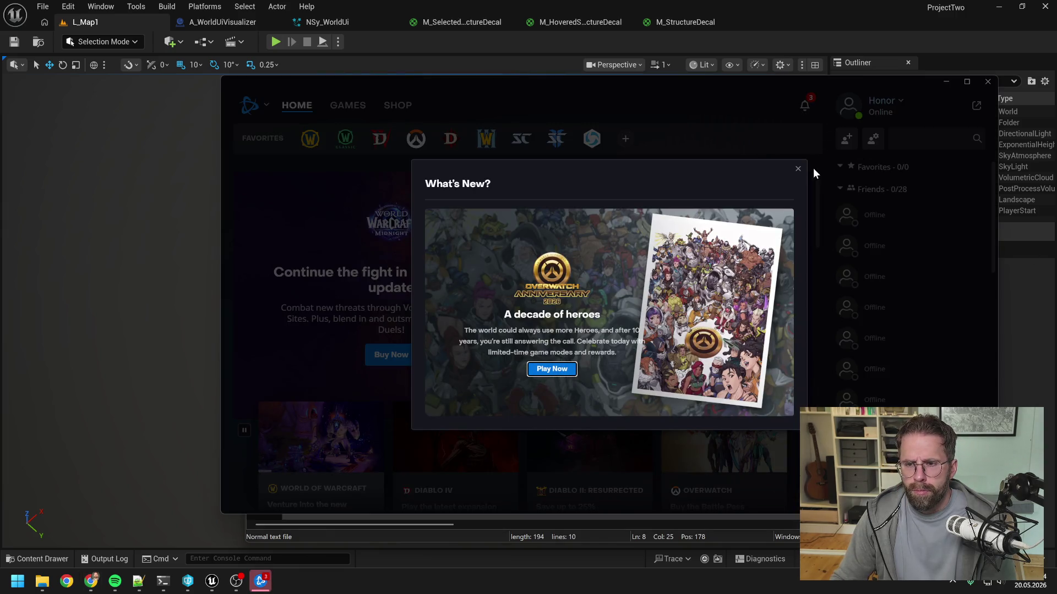
# Dismiss What's New and launch StarCraft II from Battle.net
pyautogui.click(796, 167)
pyautogui.click(556, 138)
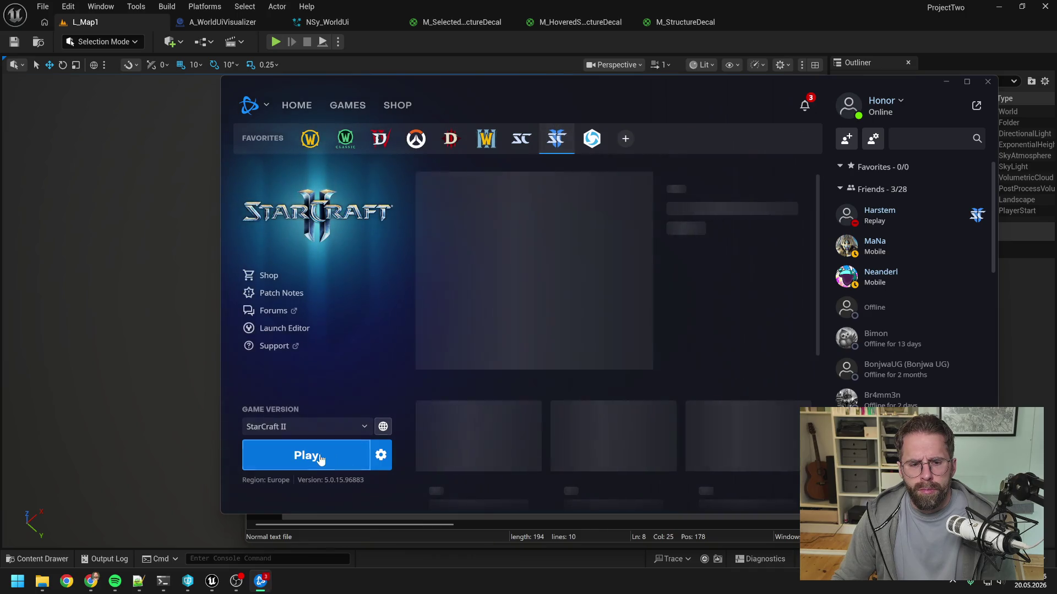
pyautogui.click(320, 450)
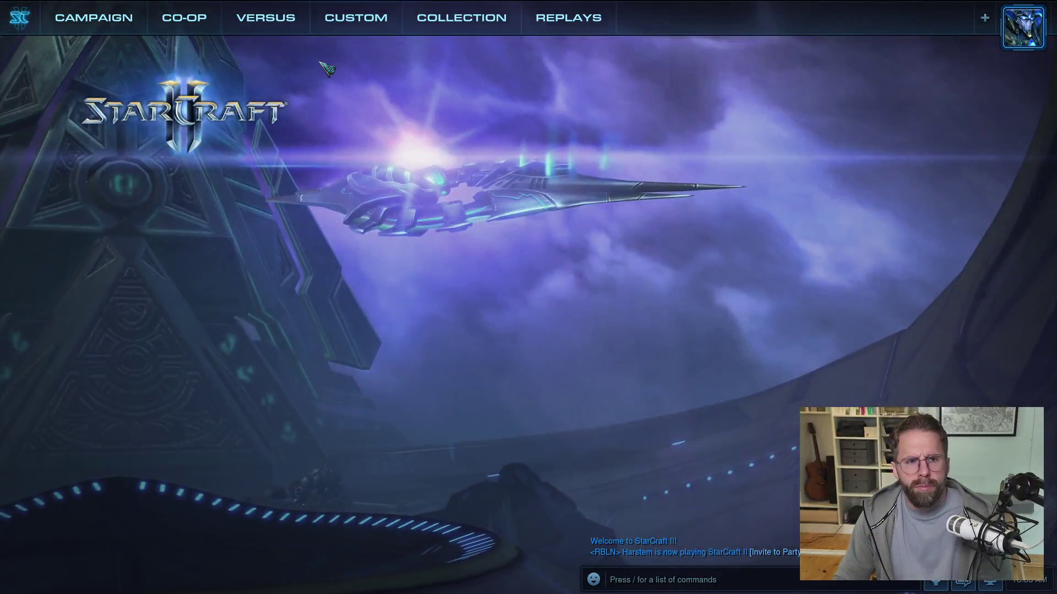
# Pick the Celestial Enclave LE map under Custom > Melee
pyautogui.click(331, 19)
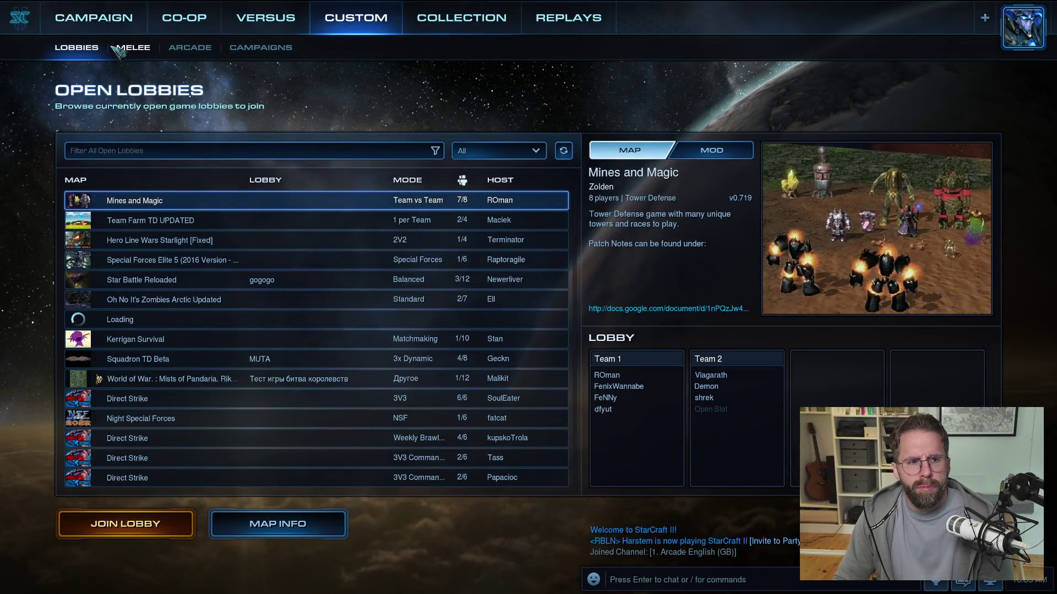
pyautogui.click(113, 47)
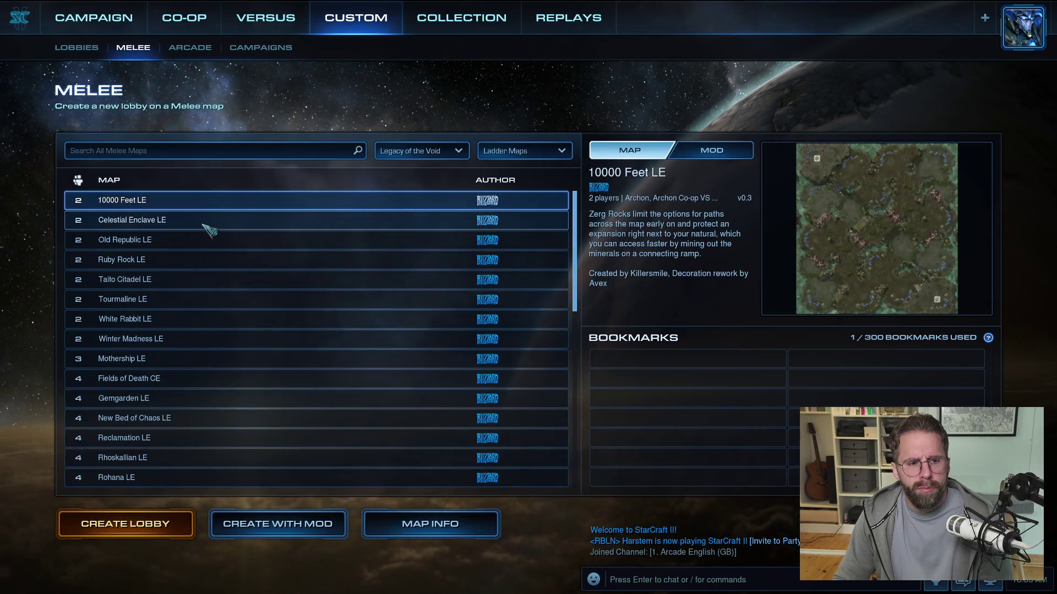
pyautogui.click(203, 223)
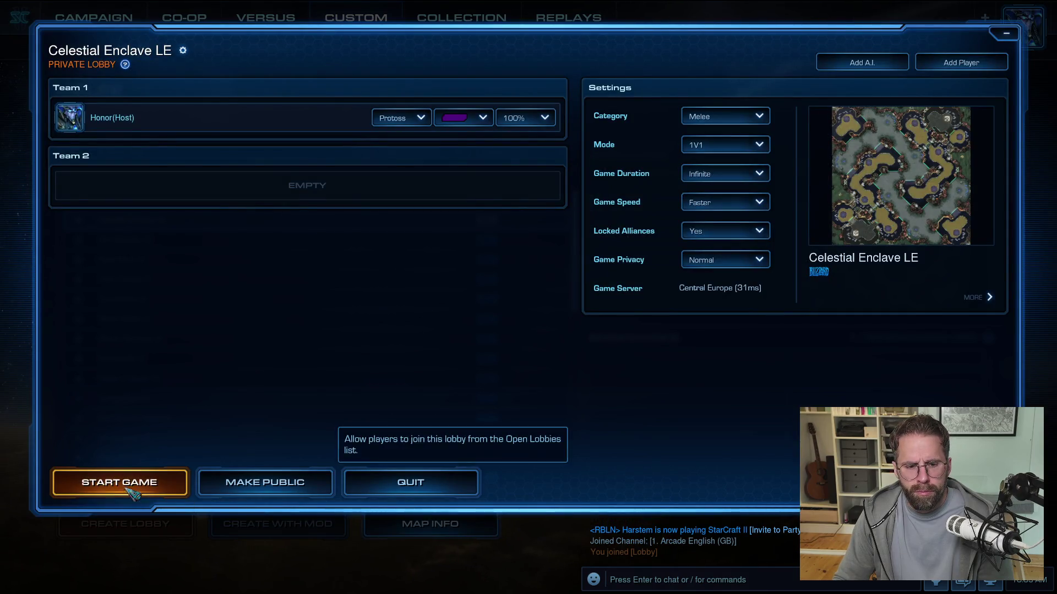
# Start the Celestial Enclave LE match, get past the victory banner, and bring up the game menu
pyautogui.click(119, 482)
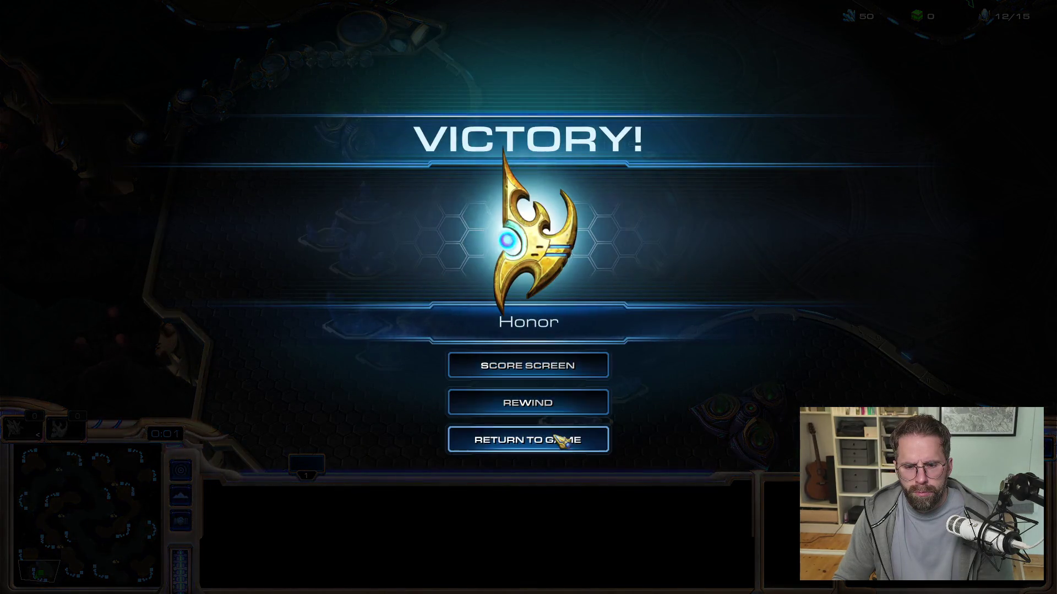
pyautogui.click(558, 440)
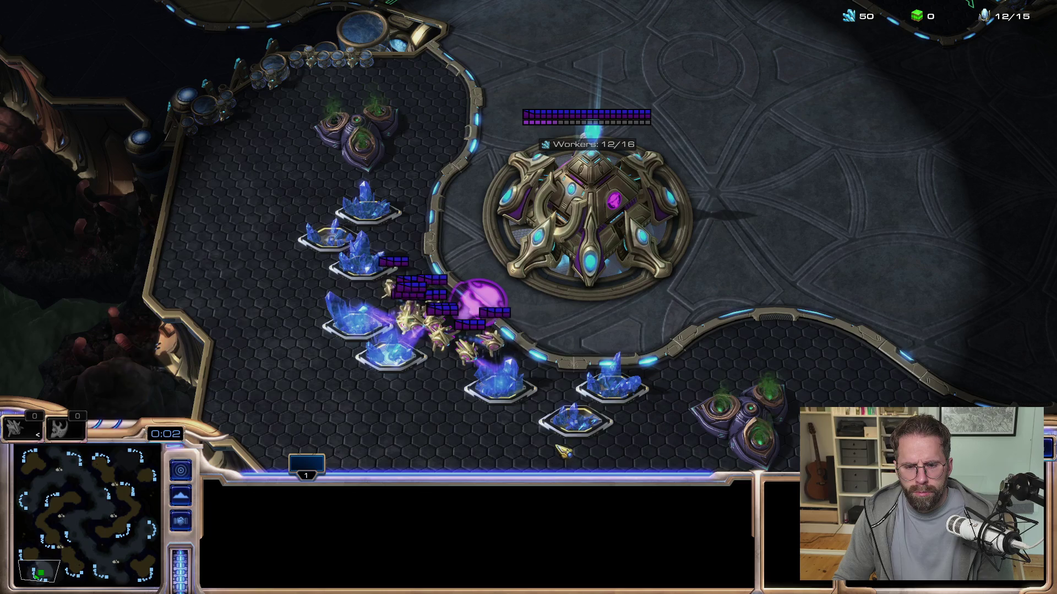
pyautogui.press('F10')
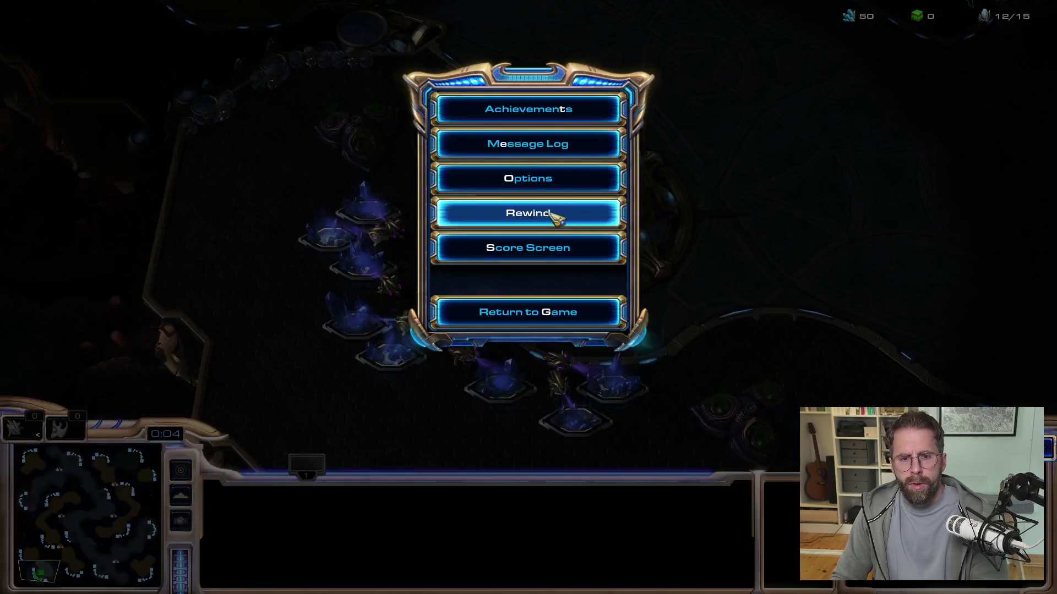
# Set Gameplay option Show Unit Life Bars from Always to Normal and resume the match
pyautogui.click(537, 179)
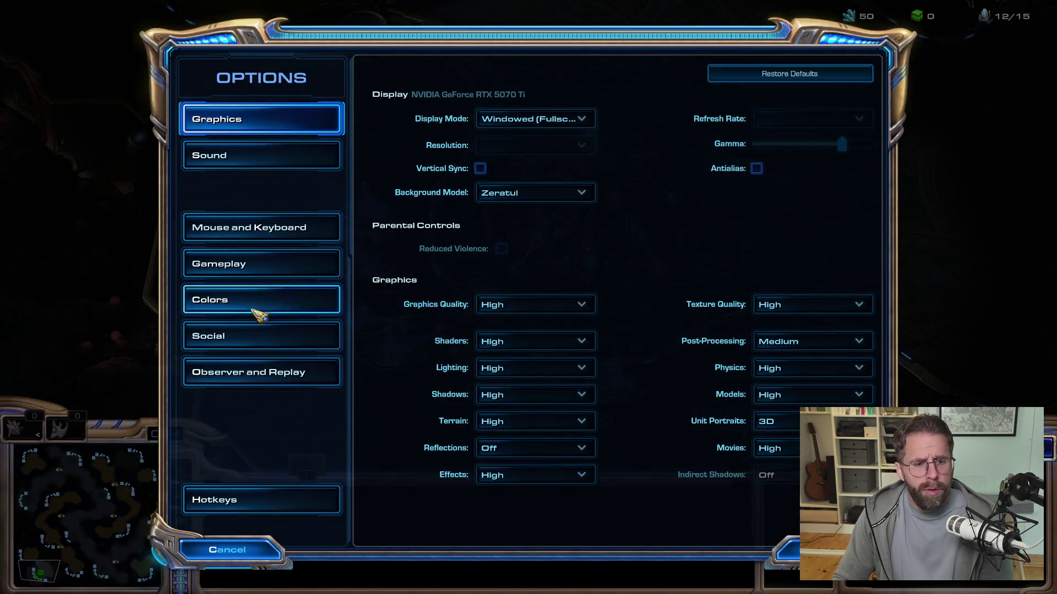
pyautogui.click(267, 264)
pyautogui.click(723, 199)
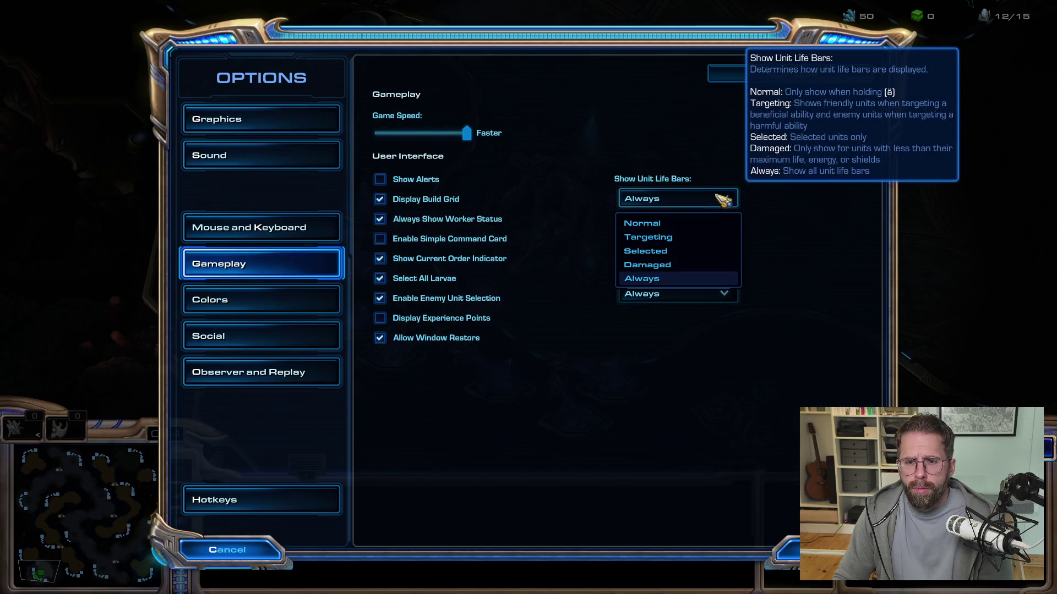
pyautogui.click(685, 225)
pyautogui.click(683, 200)
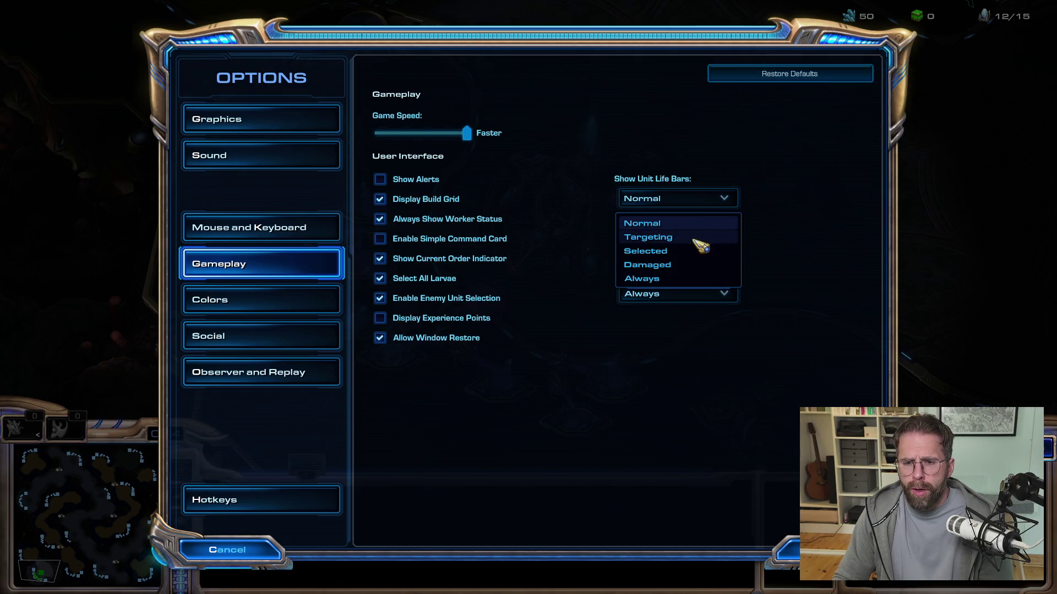
pyautogui.click(654, 224)
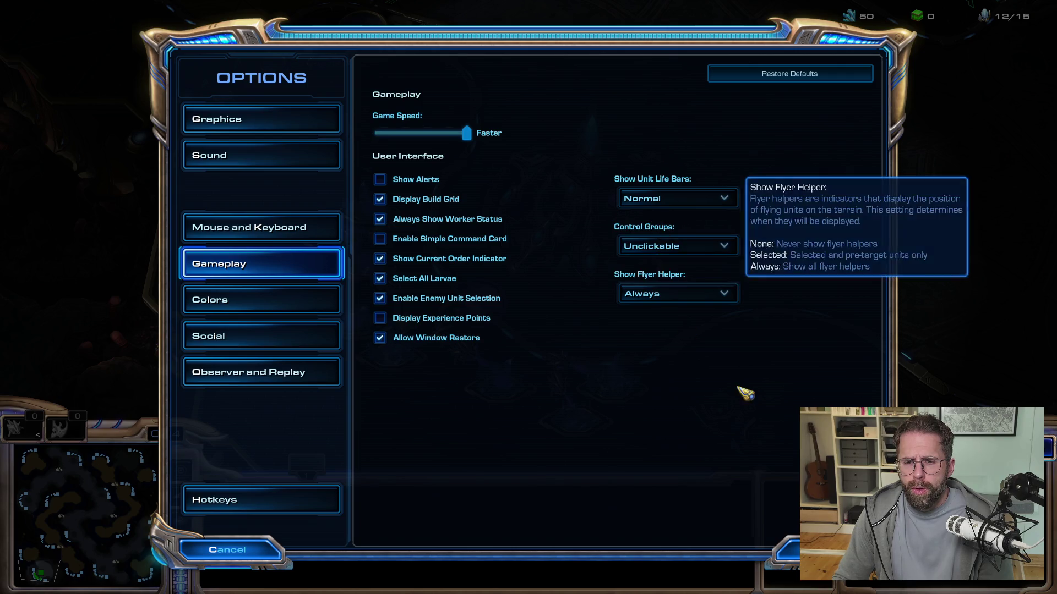
pyautogui.press('Escape')
pyautogui.click(583, 313)
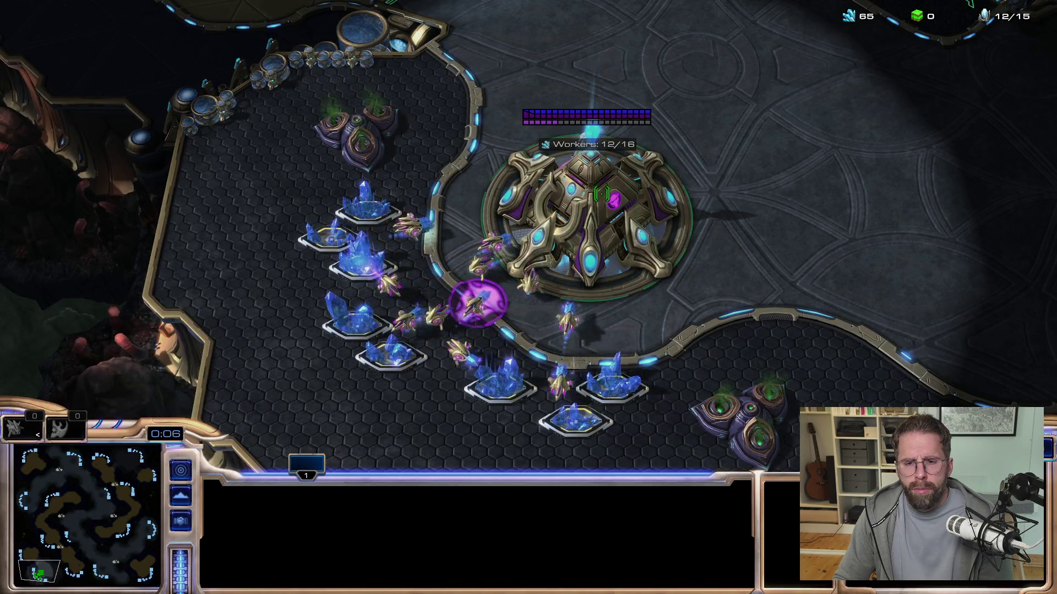
# Move a probe off the minerals to stand idle right of the Nexus, then open the game menu
pyautogui.click(654, 231)
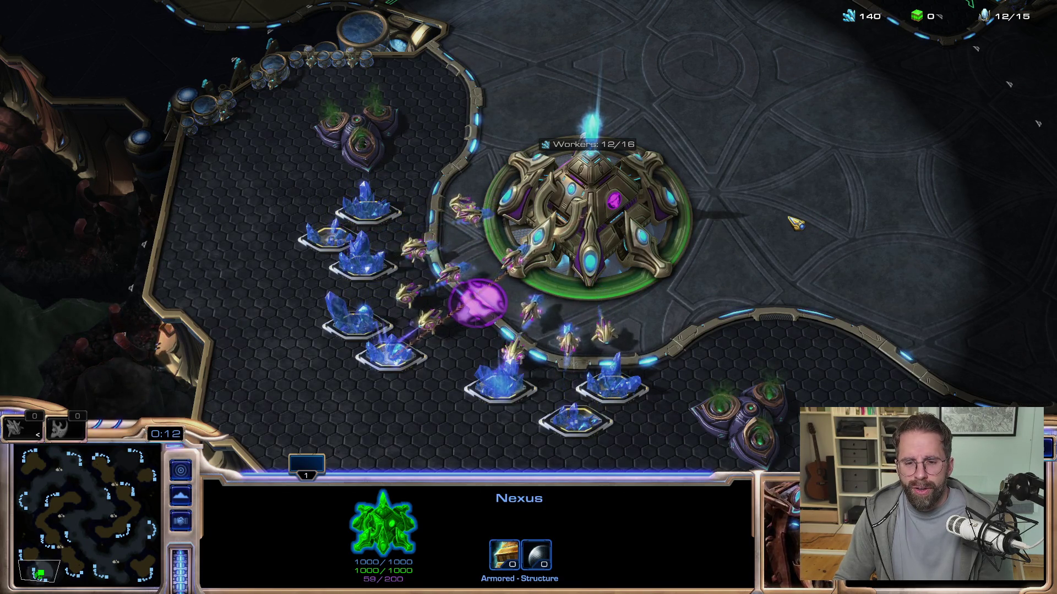
pyautogui.click(604, 352)
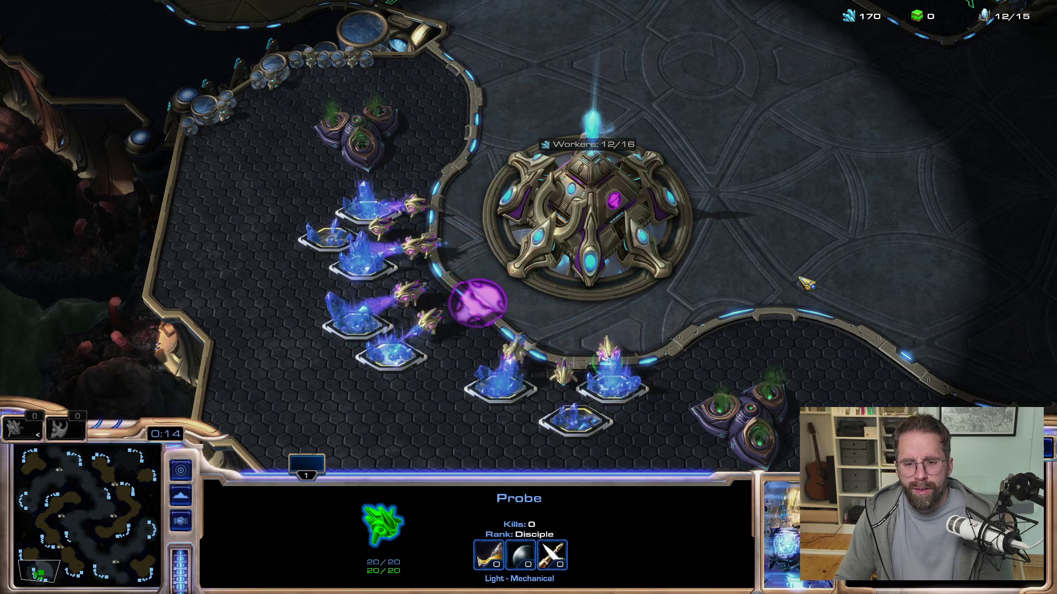
pyautogui.click(584, 201)
pyautogui.click(575, 300)
pyautogui.rightClick(649, 313)
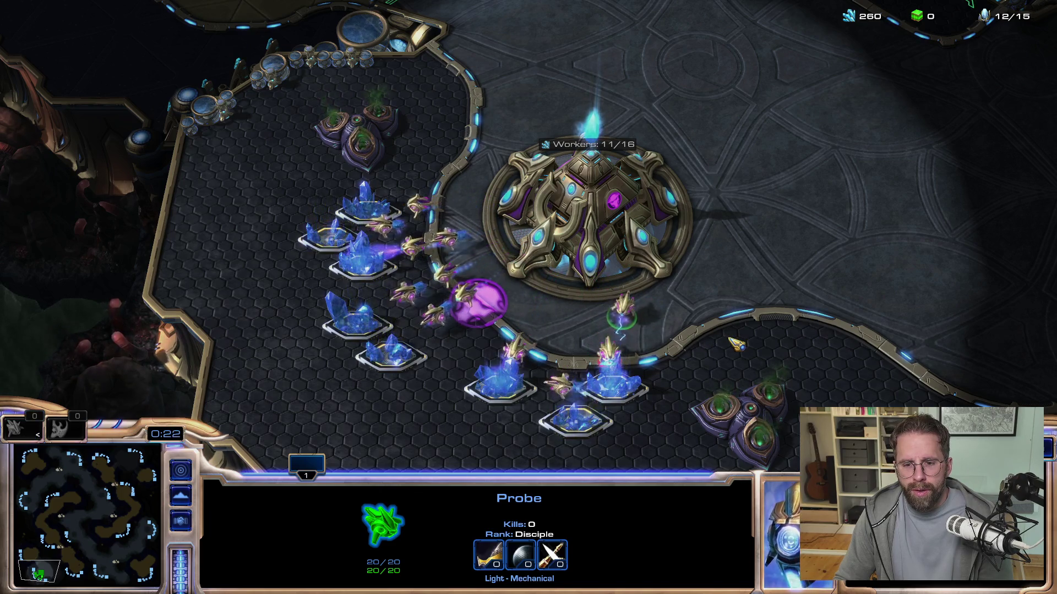
pyautogui.rightClick(770, 266)
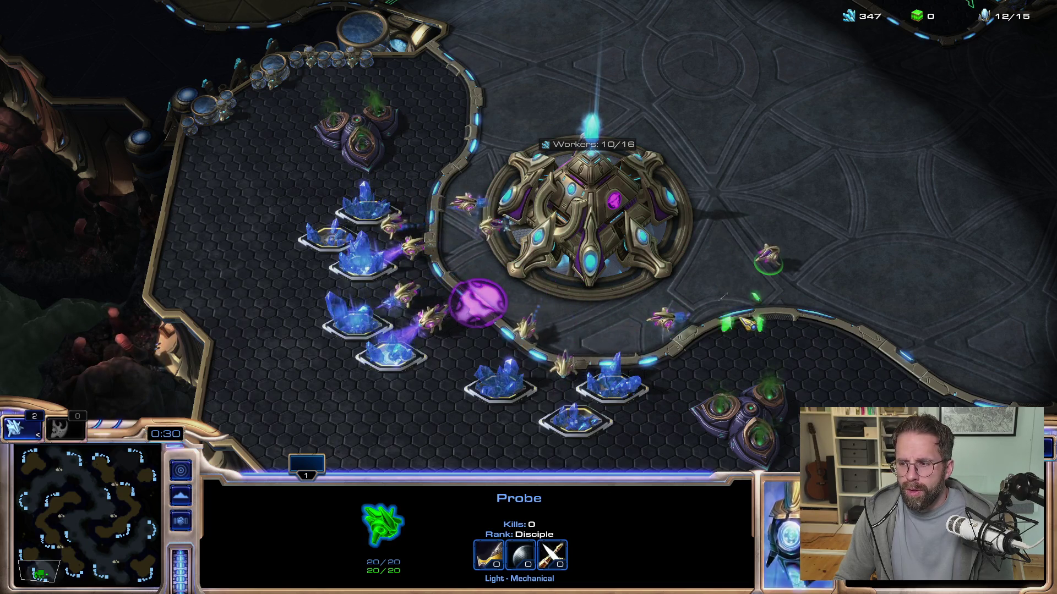
pyautogui.rightClick(665, 324)
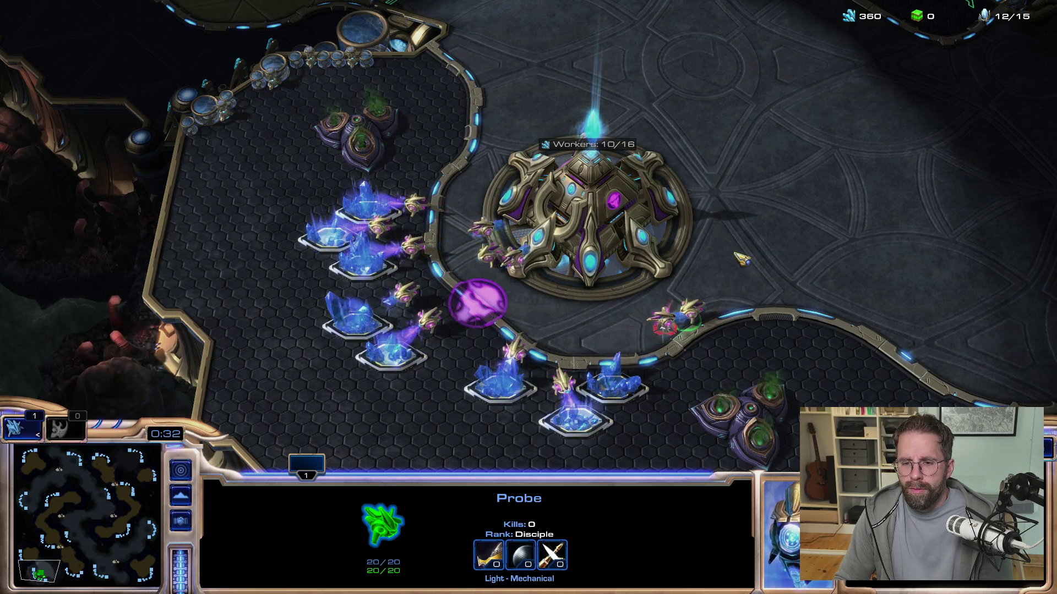
pyautogui.rightClick(734, 236)
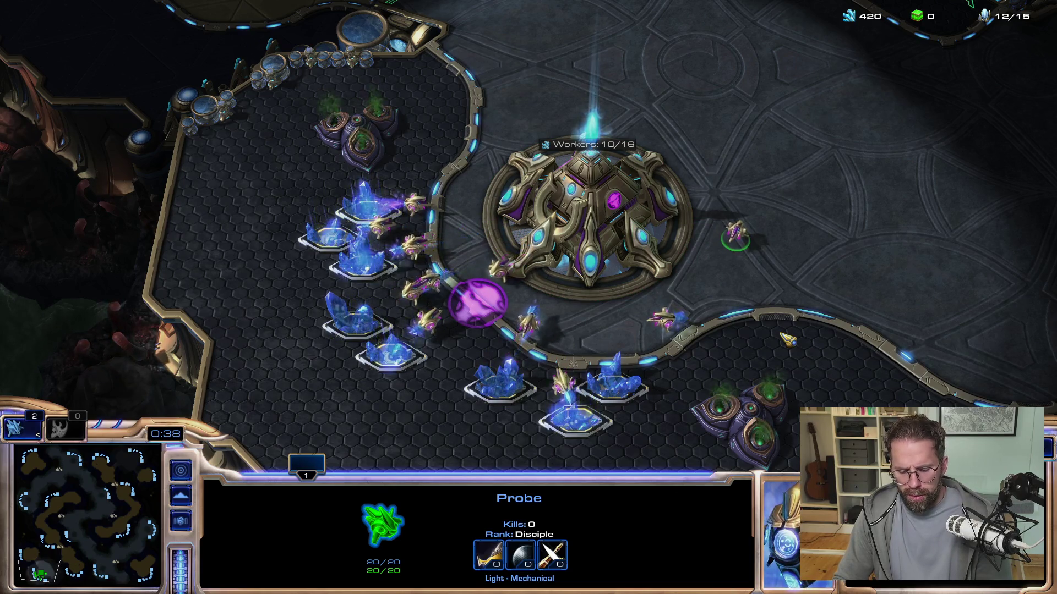
pyautogui.press('F10')
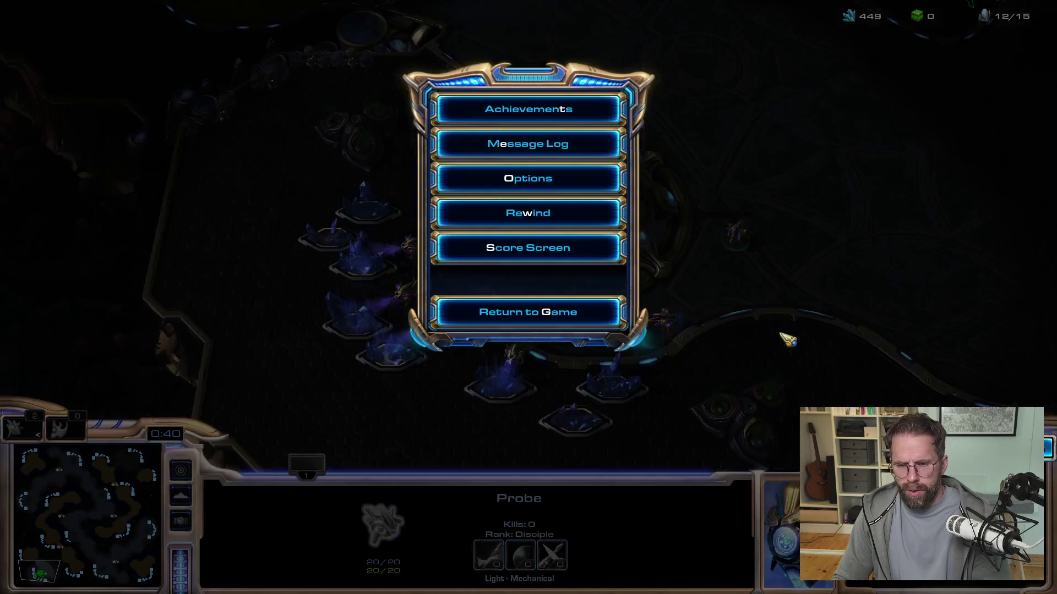
# Replace 'Standard -> Nur selected' on line 8 of Daily.txt with 'Selected', then return to StarCraft II
pyautogui.hotkey('alt', 'Tab')
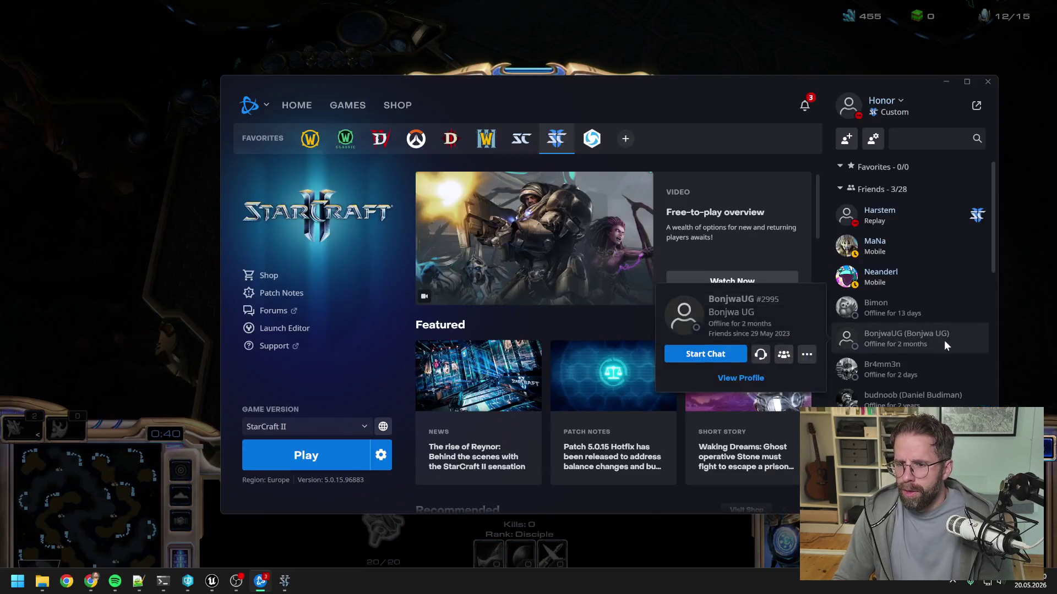
pyautogui.hotkey('alt', 'Tab')
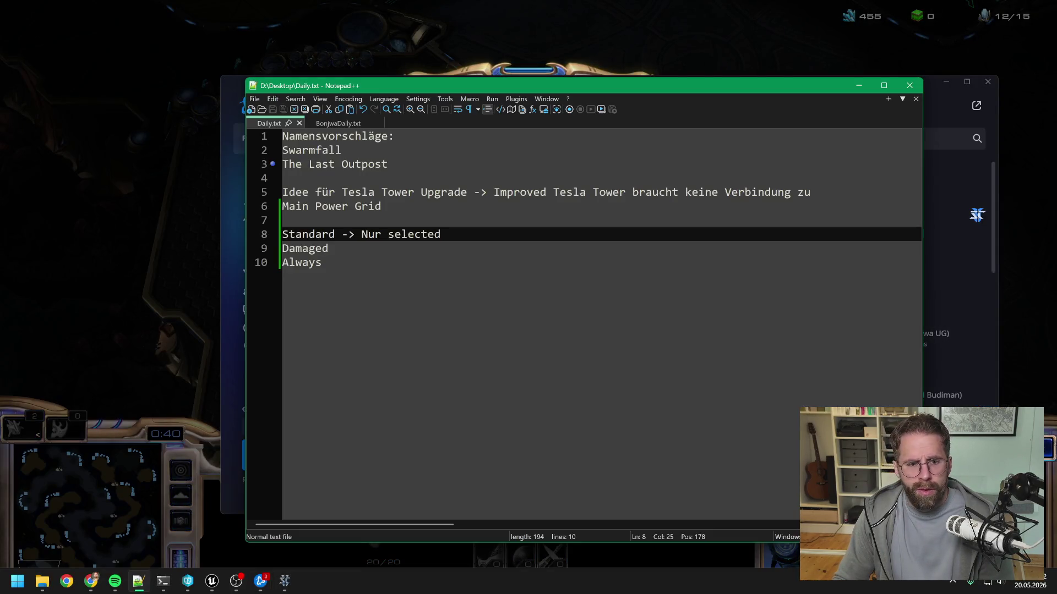
pyautogui.hotkey('ctrl', 'shift', 'Left')
pyautogui.hotkey('ctrl', 'shift', 'Left')
pyautogui.hotkey('ctrl', 'shift', 'Left')
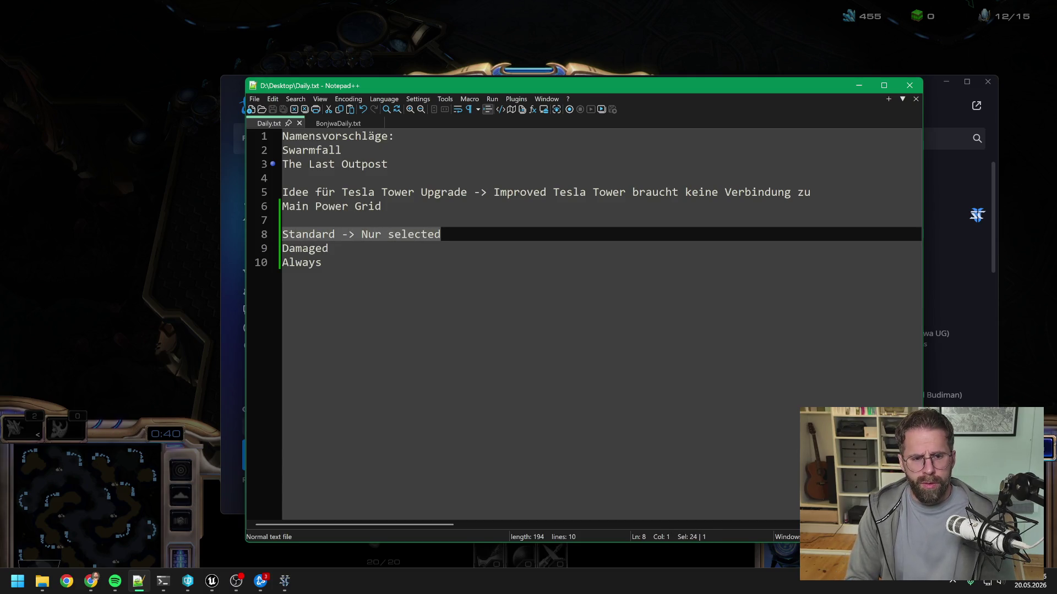
pyautogui.press('Delete')
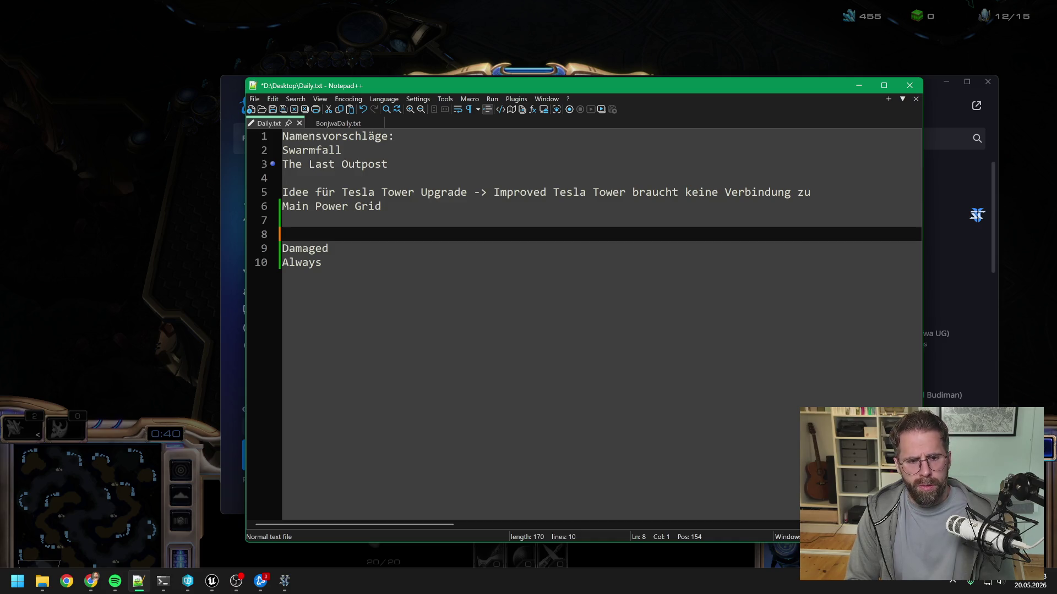
pyautogui.write('Selected')
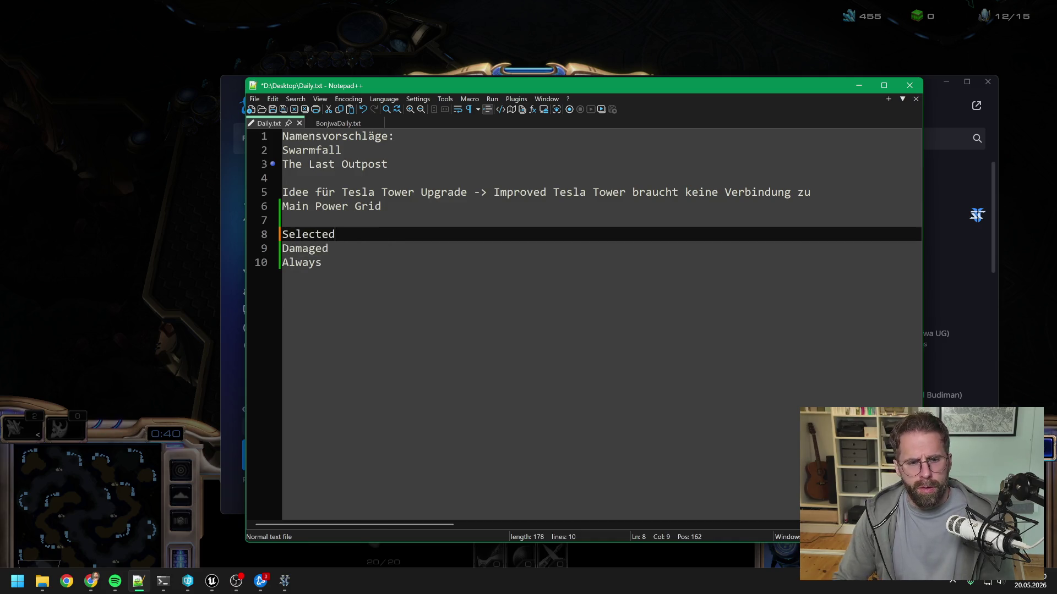
pyautogui.click(176, 243)
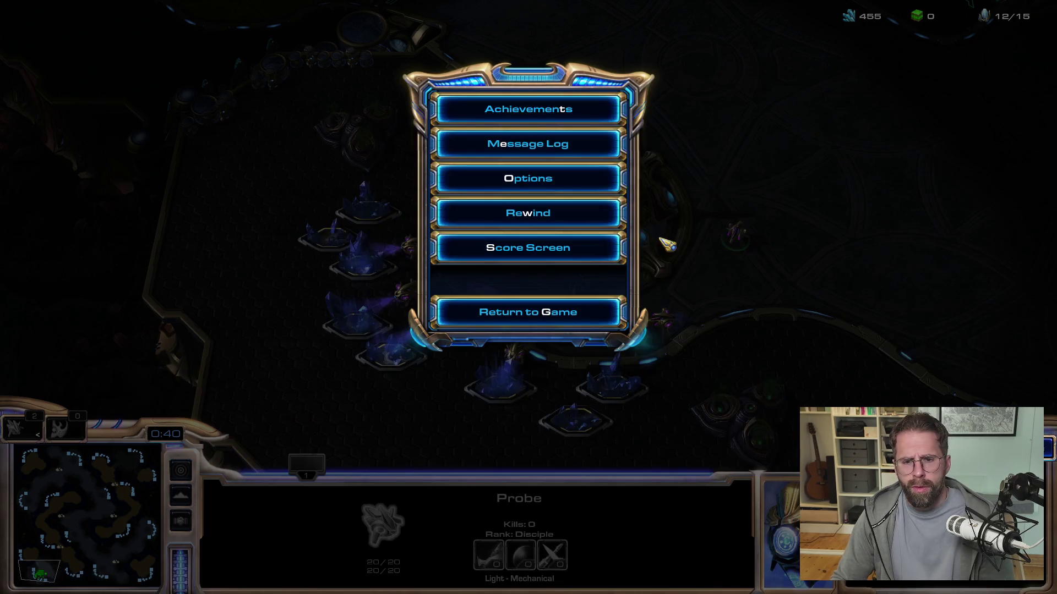
# Switch Show Unit Life Bars to Targeting and resume the match
pyautogui.click(555, 180)
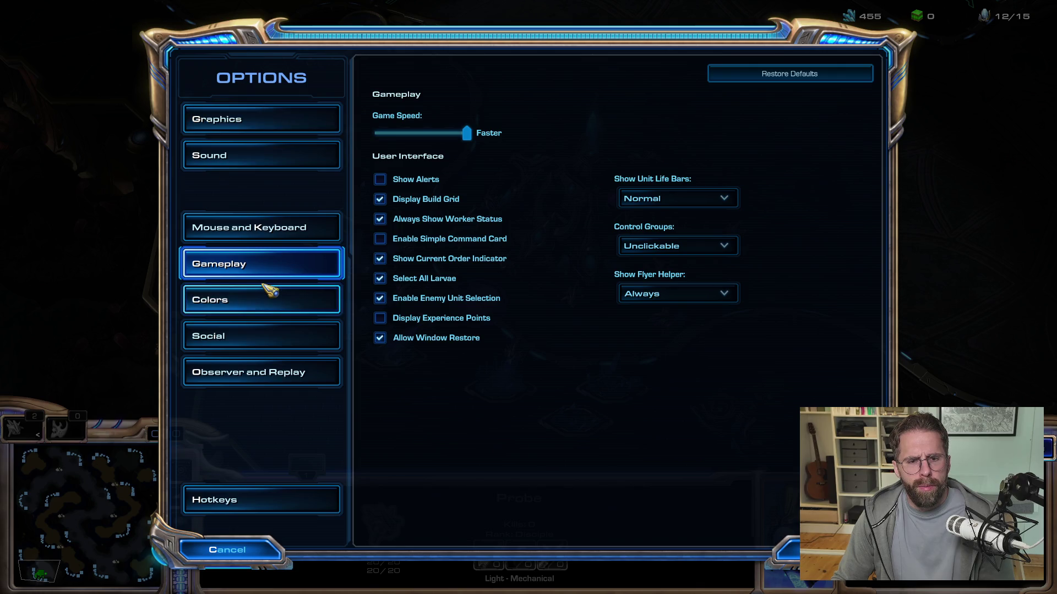
pyautogui.click(697, 200)
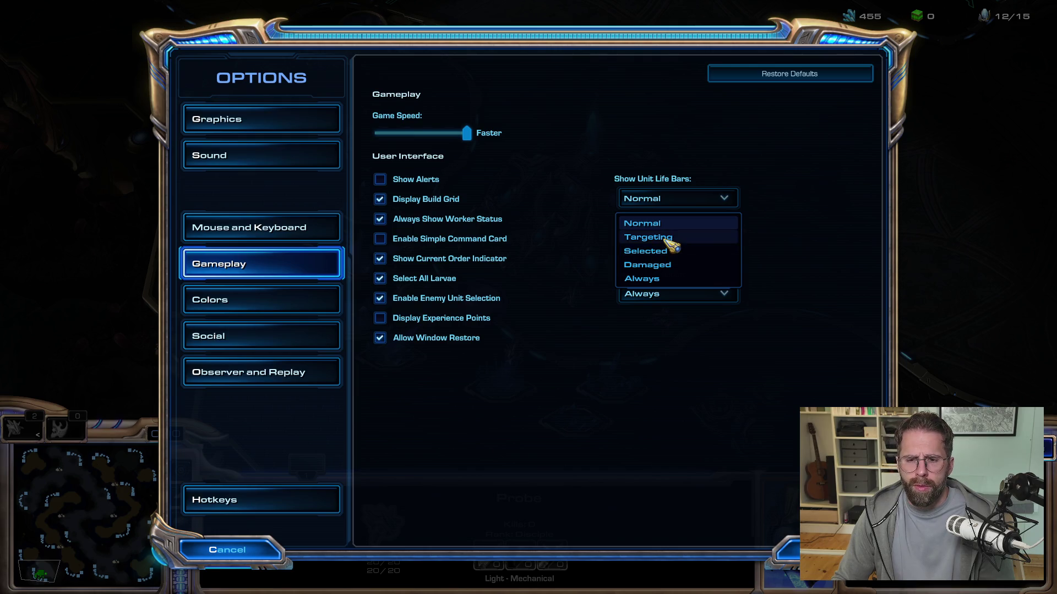
pyautogui.click(671, 243)
pyautogui.click(786, 551)
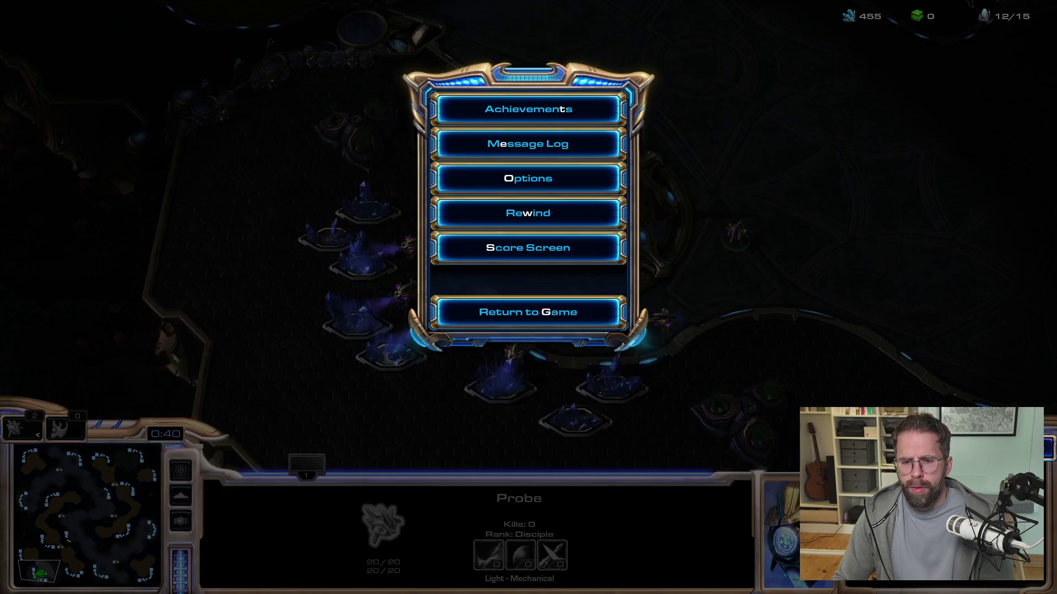
pyautogui.click(526, 308)
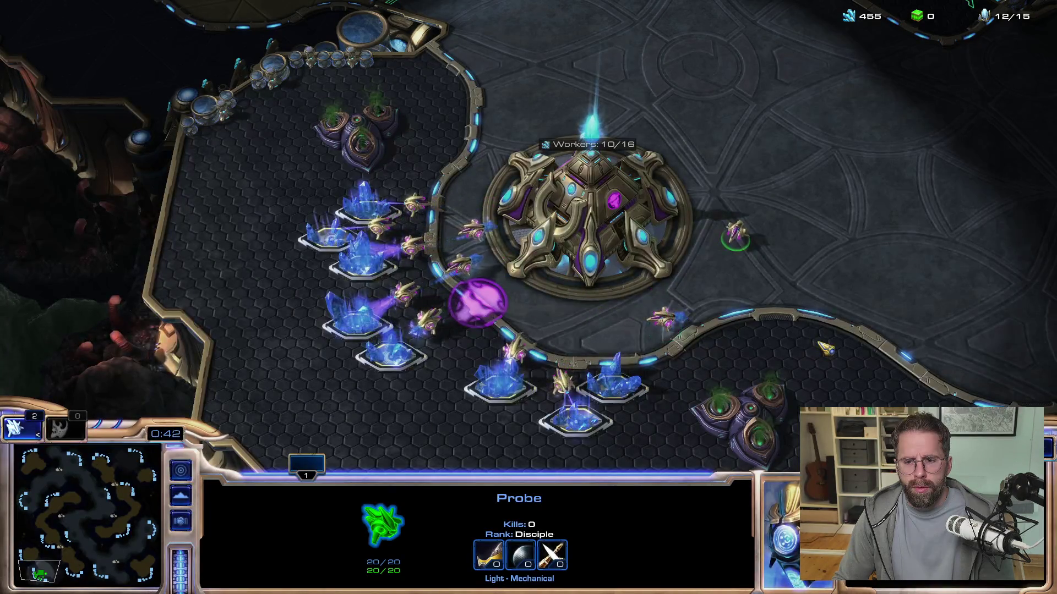
# Select the damaged and full-health probes, move one right, then reopen the gameplay settings
pyautogui.click(663, 322)
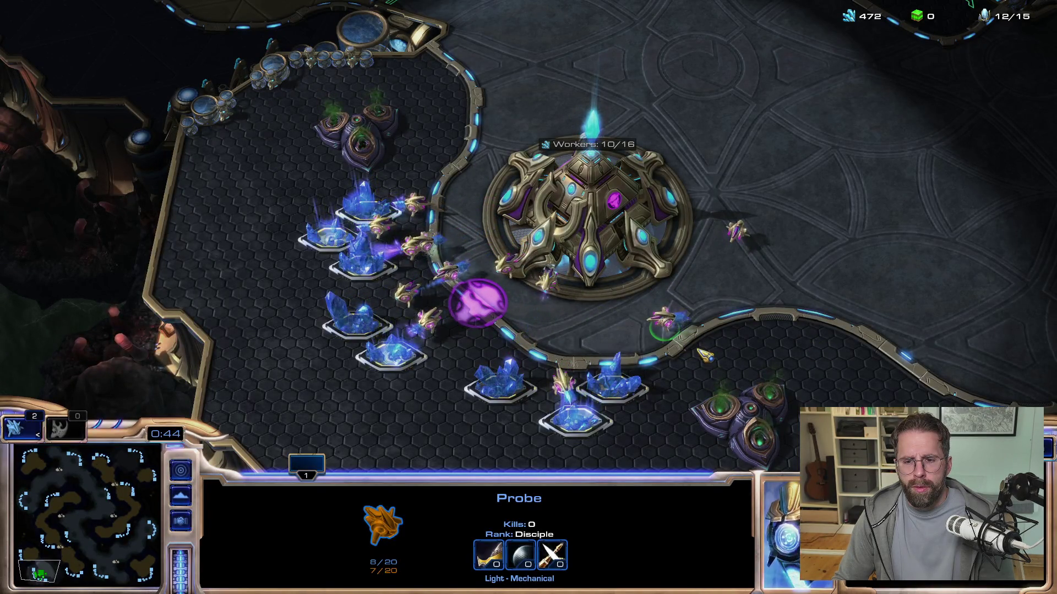
pyautogui.click(735, 236)
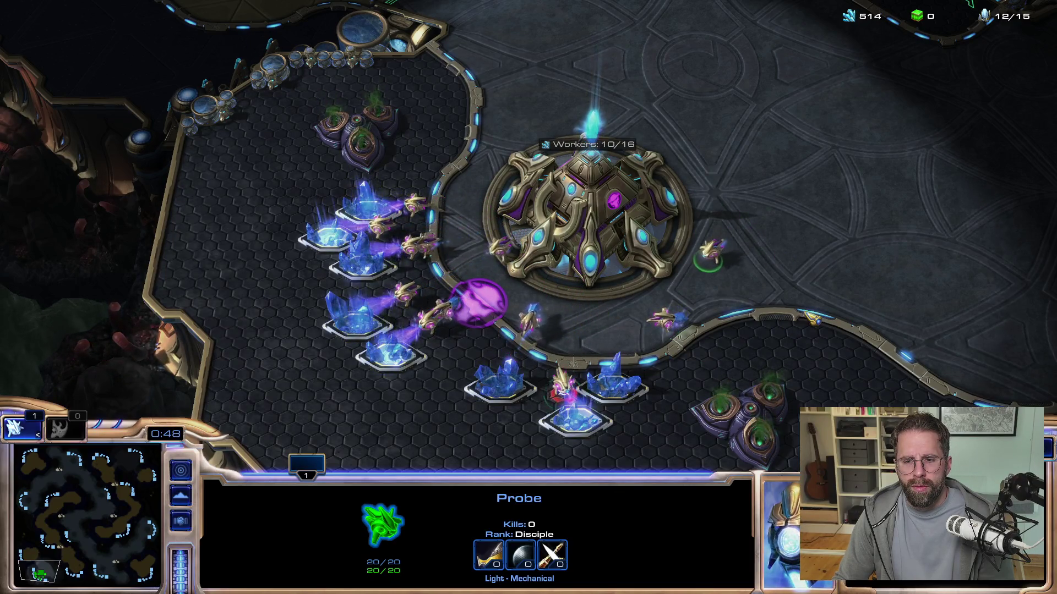
pyautogui.rightClick(787, 264)
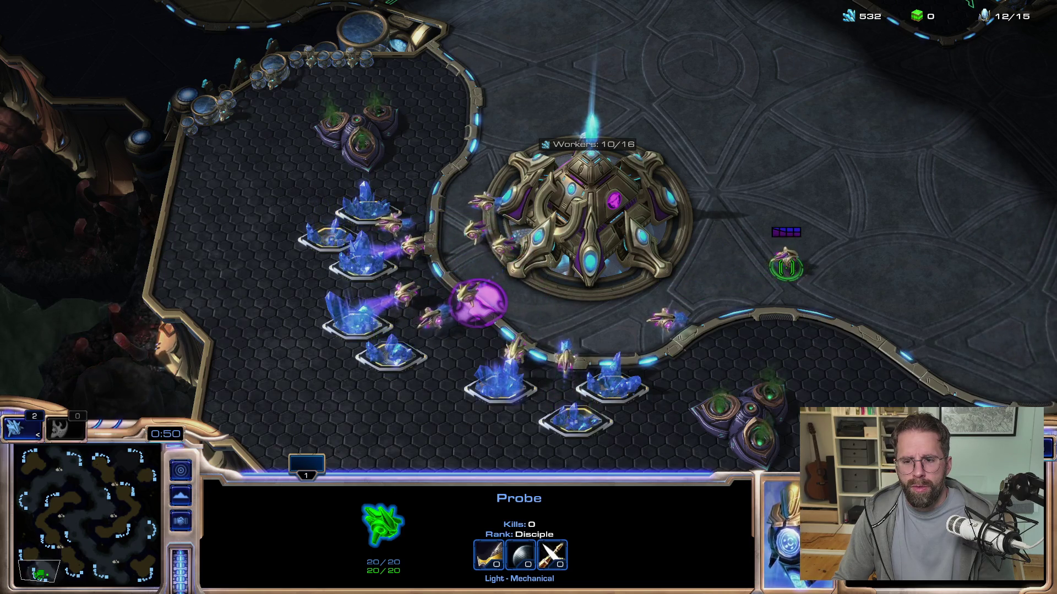
pyautogui.press('F10')
pyautogui.click(496, 179)
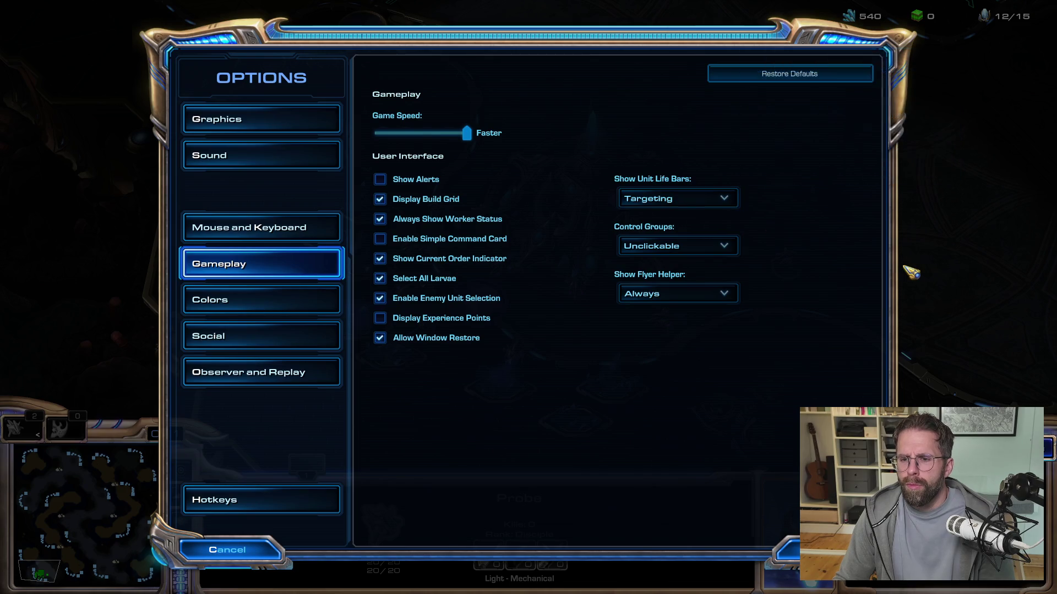
# Save Daily.txt (Selected, Damaged, Always) in Notepad++ and switch back to StarCraft II
pyautogui.press('Escape')
pyautogui.press('Escape')
pyautogui.hotkey('alt', 'Tab')
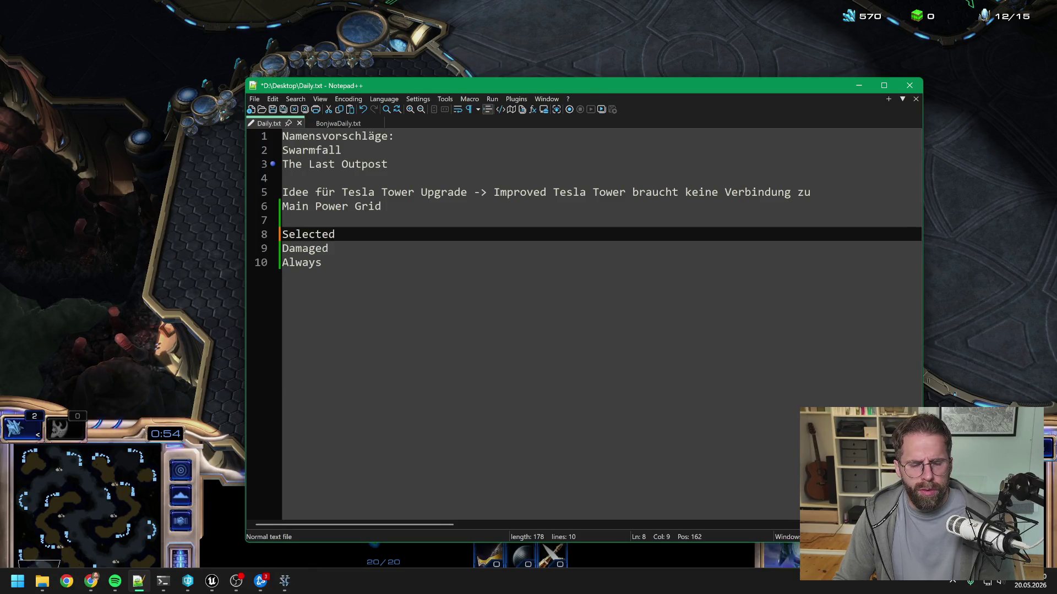
pyautogui.click(329, 248)
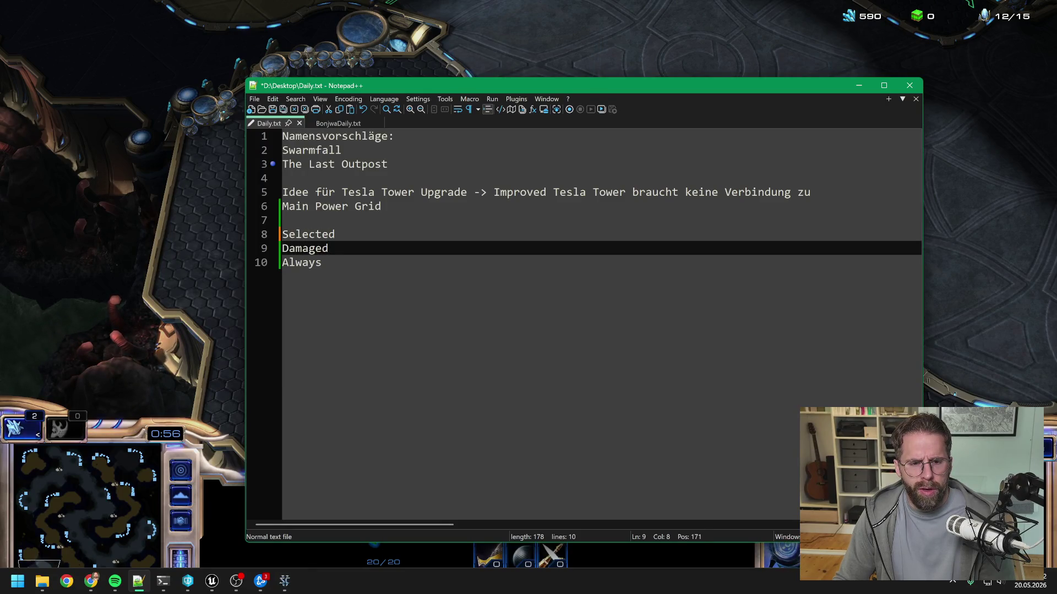
pyautogui.click(335, 234)
pyautogui.click(334, 234)
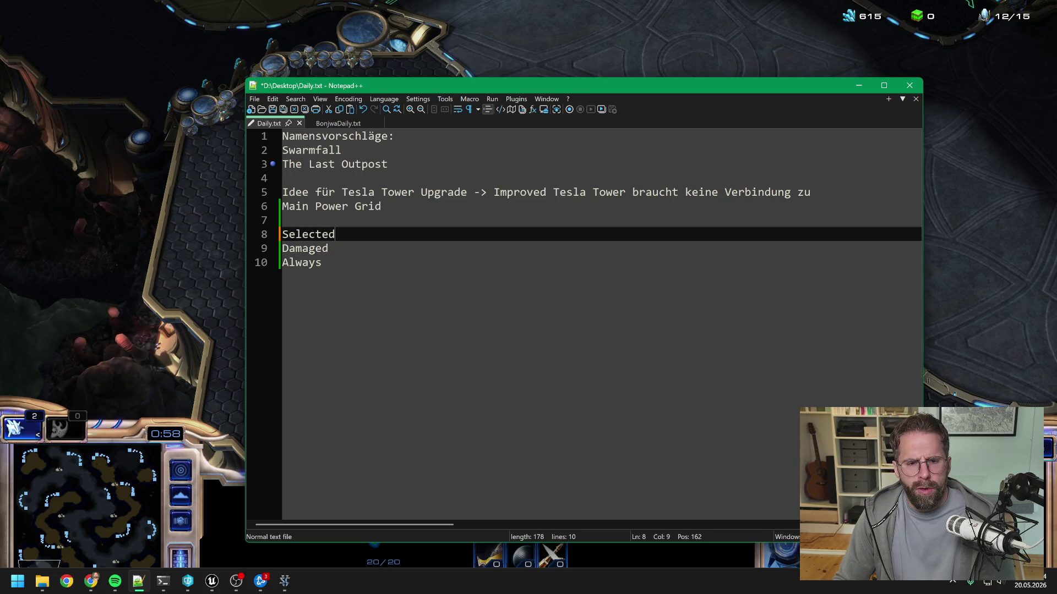
pyautogui.hotkey('ctrl', 's')
pyautogui.hotkey('alt', 'Tab')
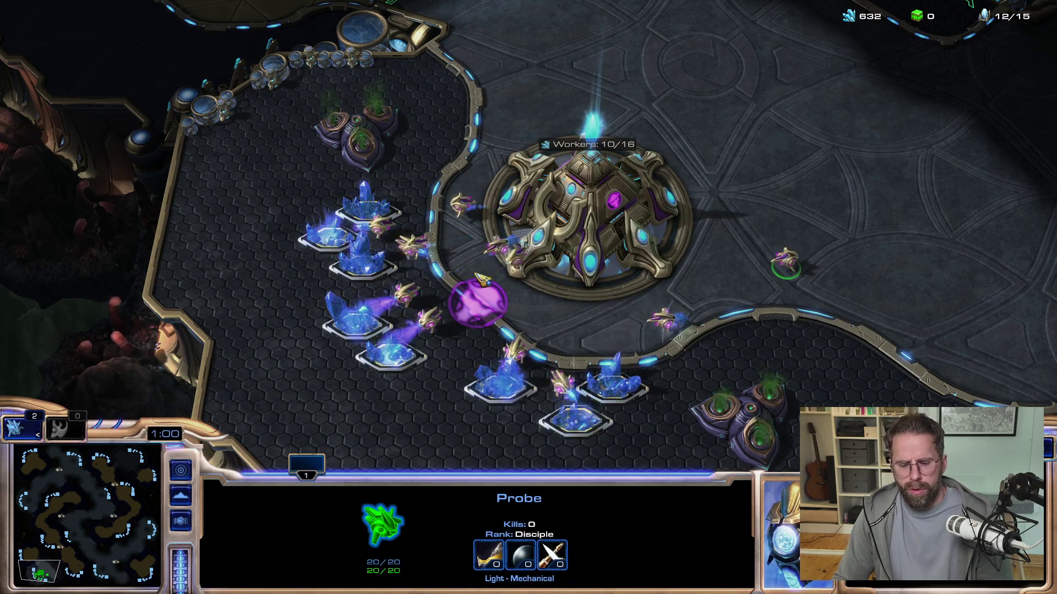
# Leave the match, close the victory summary, and exit StarCraft II
pyautogui.press('F10')
pyautogui.press('Escape')
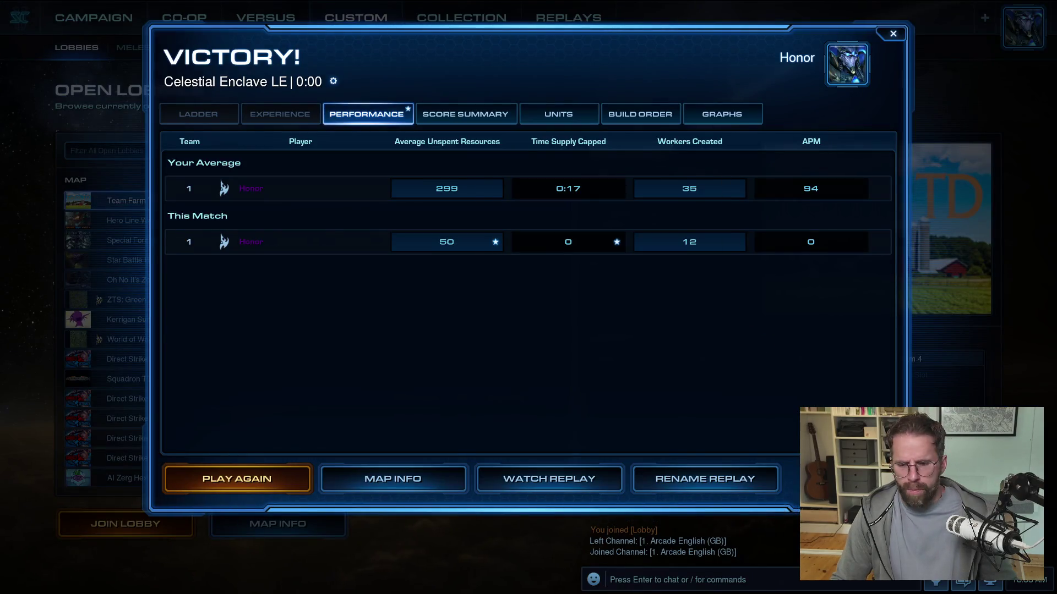
pyautogui.click(893, 34)
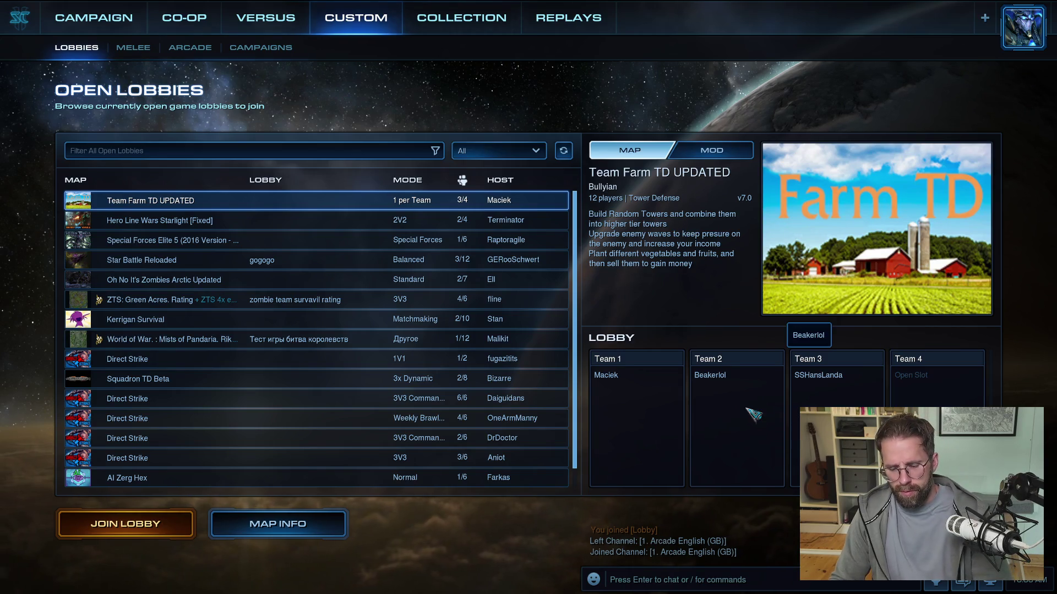
pyautogui.press('F10')
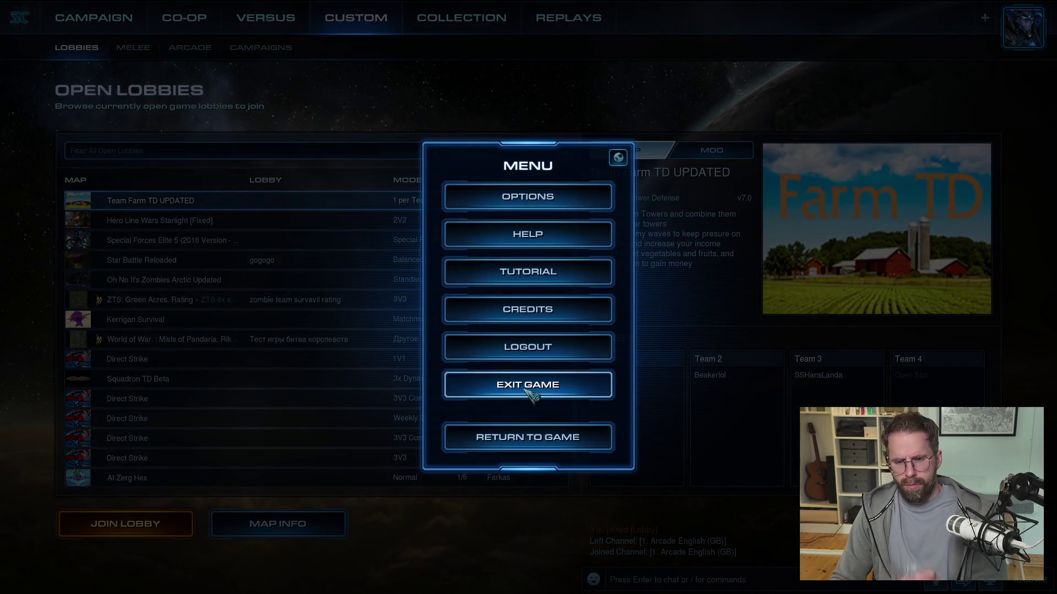
pyautogui.click(527, 388)
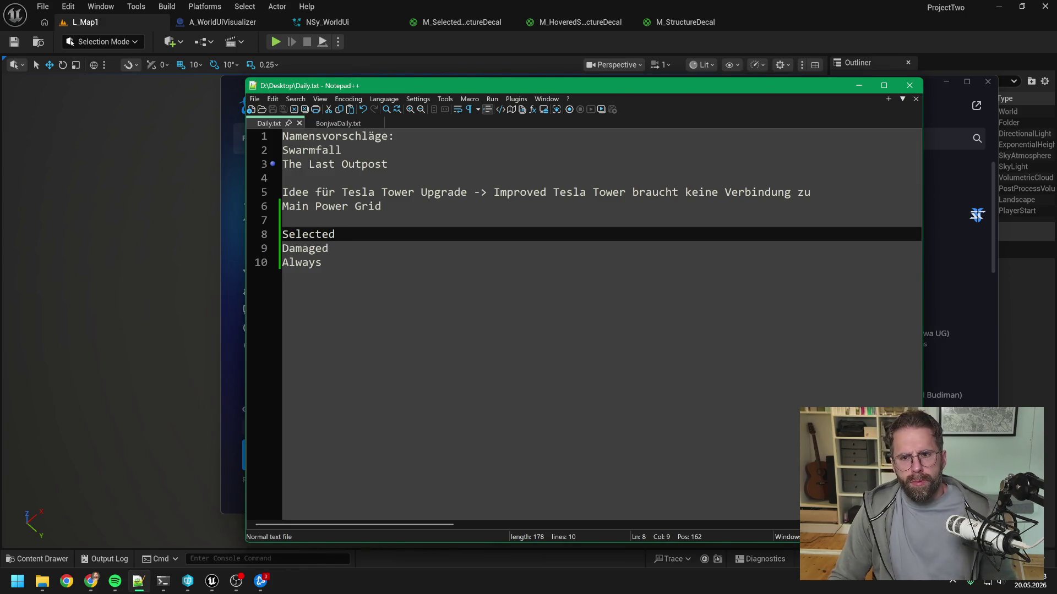
# Create a new Enumeration asset in the Content Drawer named EHealthBarState
pyautogui.click(498, 47)
pyautogui.hotkey('ctrl', 'space')
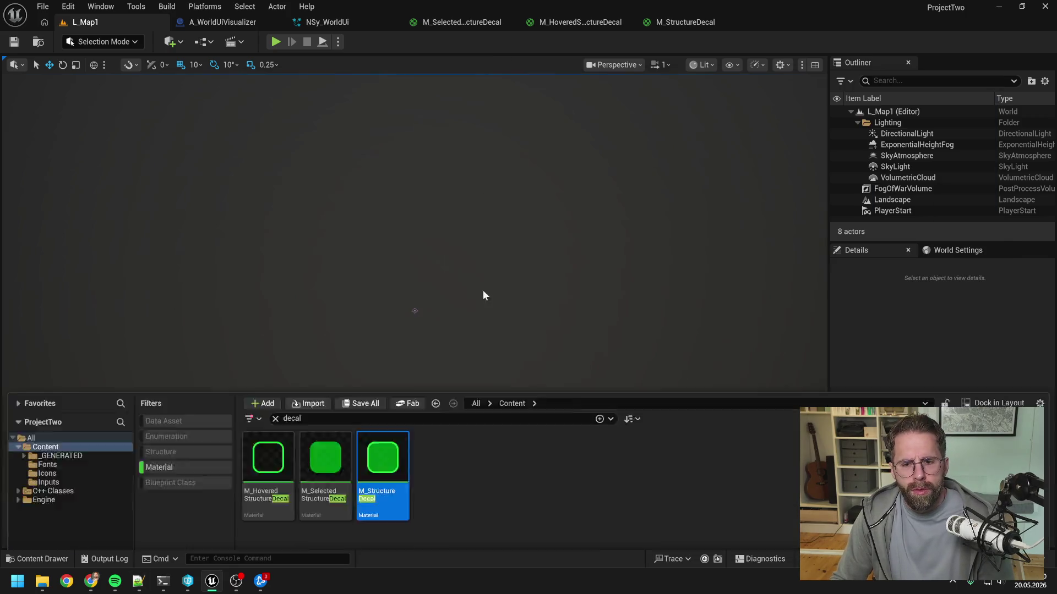
pyautogui.rightClick(460, 357)
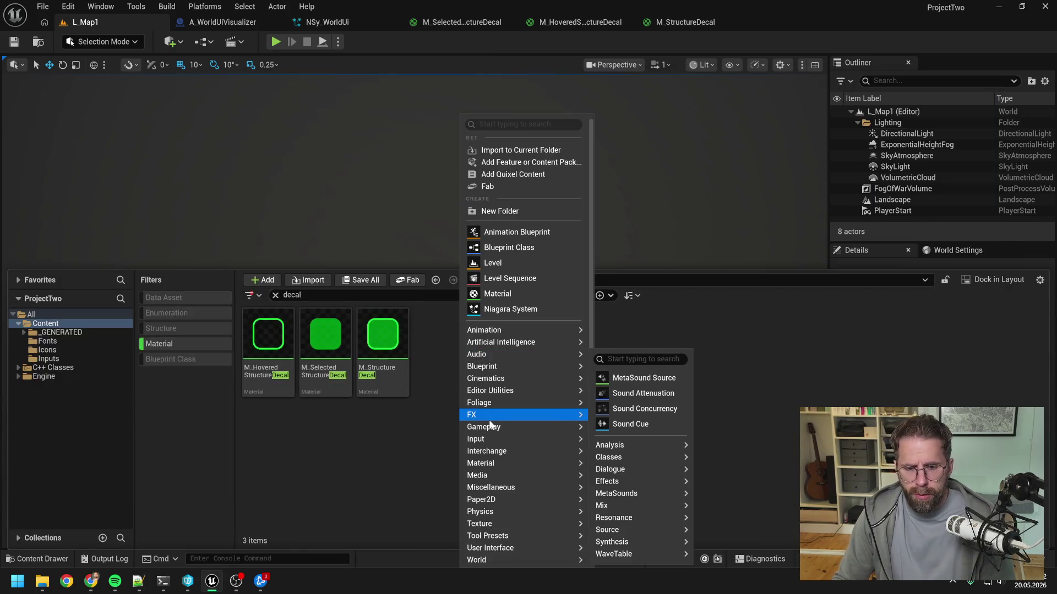
pyautogui.moveTo(493, 368)
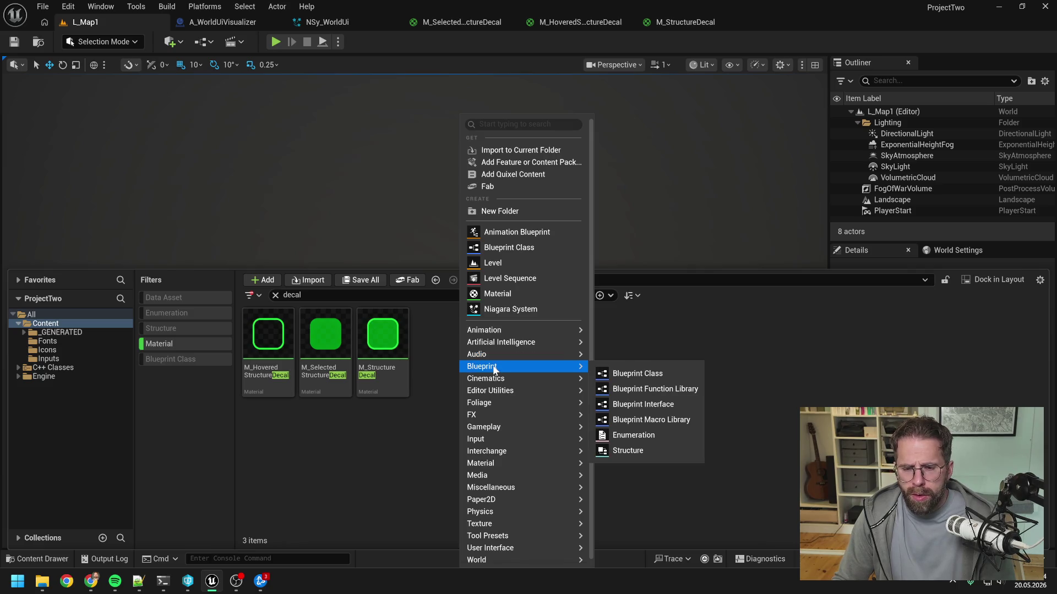
pyautogui.click(628, 435)
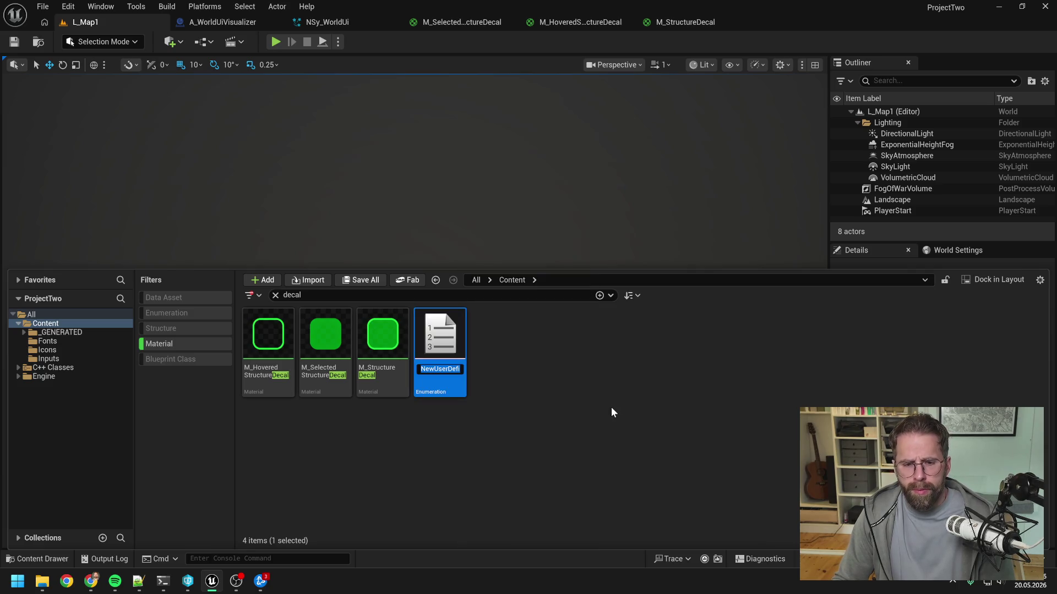
pyautogui.write('E')
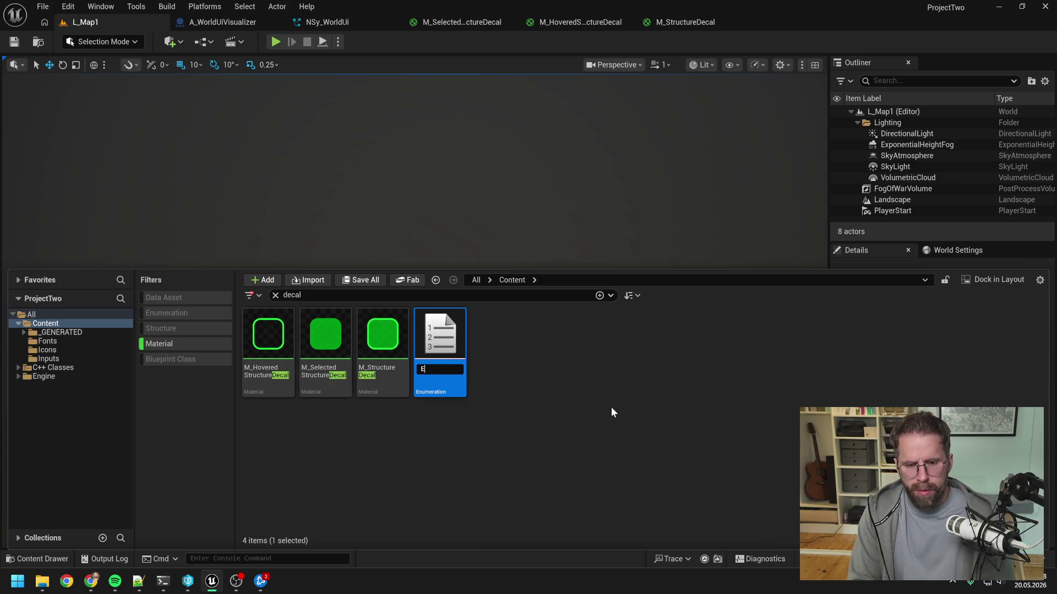
pyautogui.write('H')
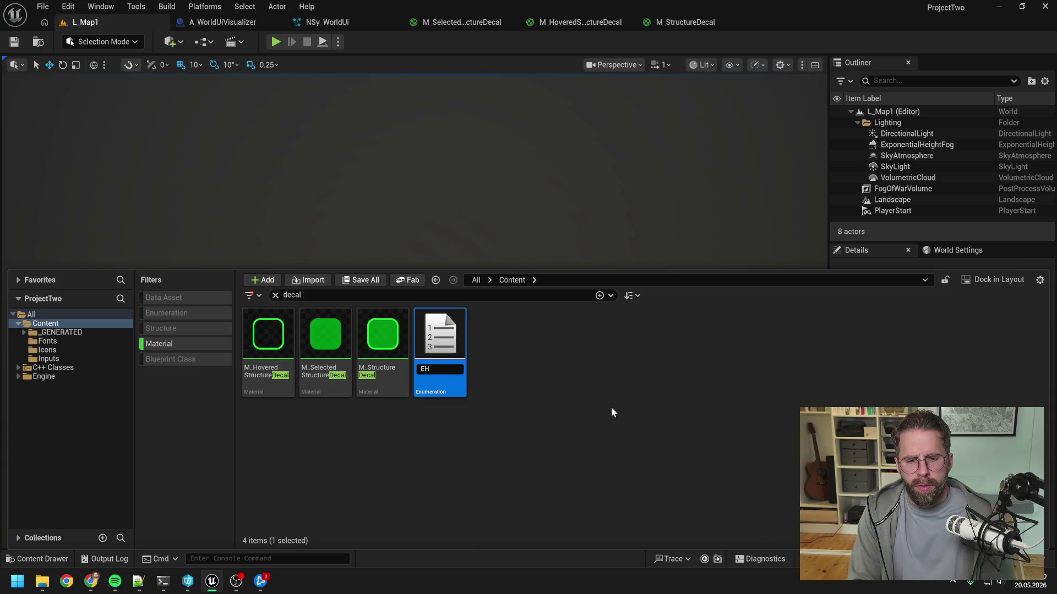
pyautogui.write('ealthBarS')
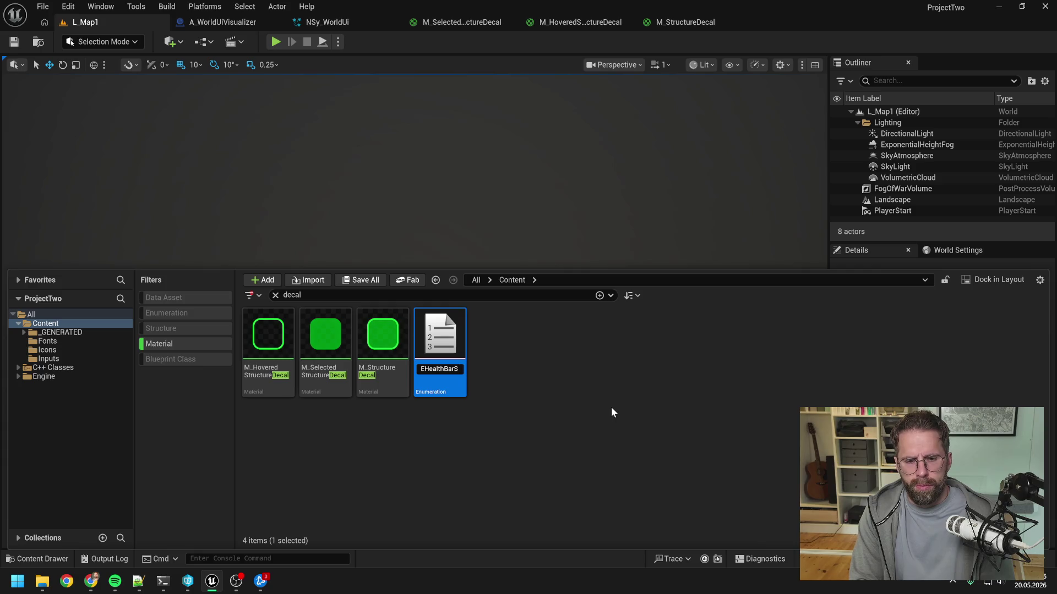
pyautogui.write('tate')
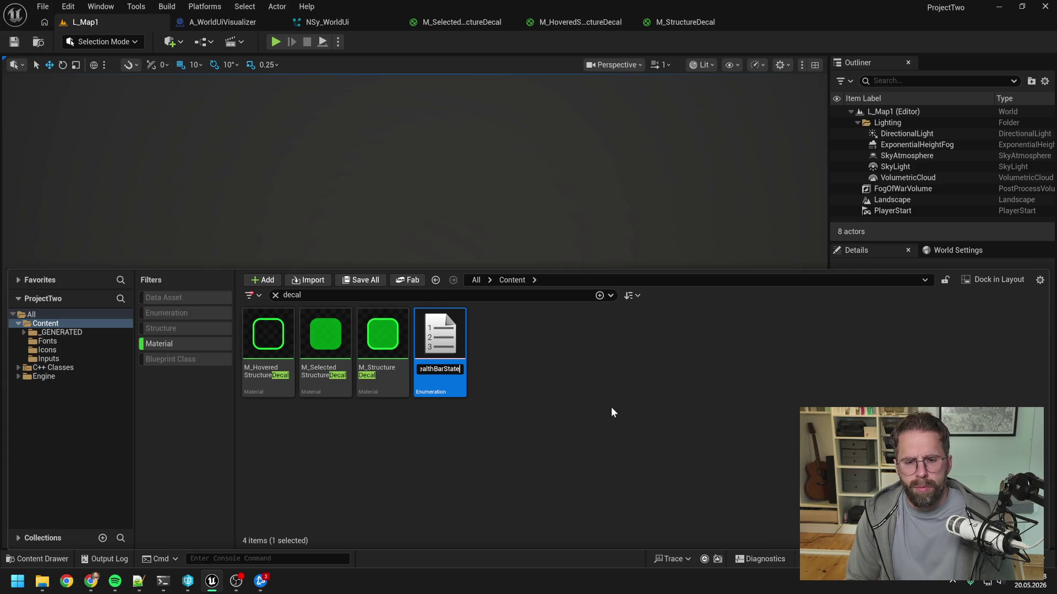
pyautogui.press('Return')
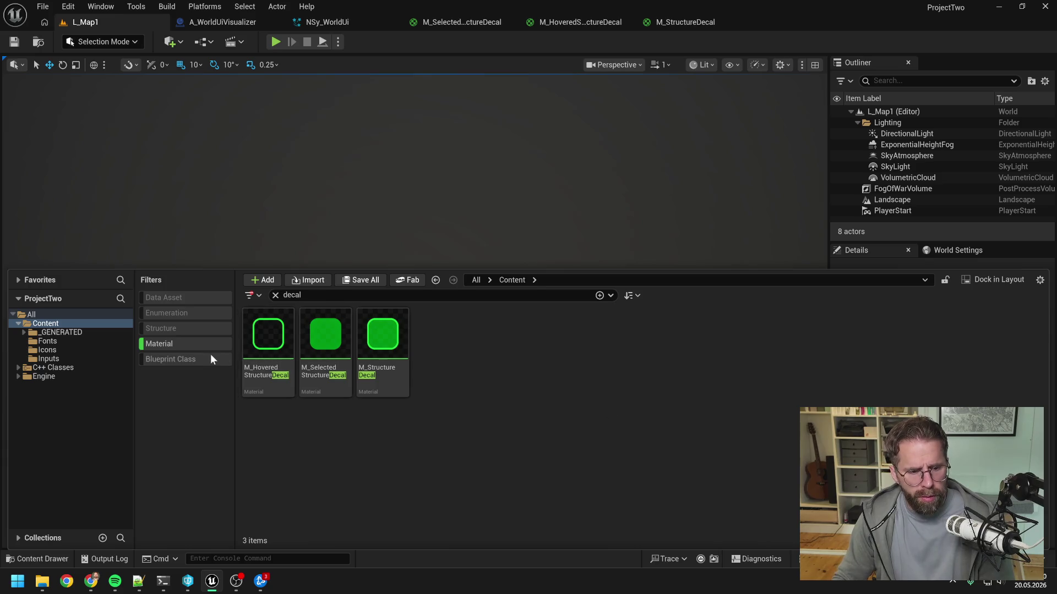
# Clear the materials filter, search 'state', and open EHealthBarState in its editor
pyautogui.click(203, 345)
pyautogui.hotkey('ctrl', 'f')
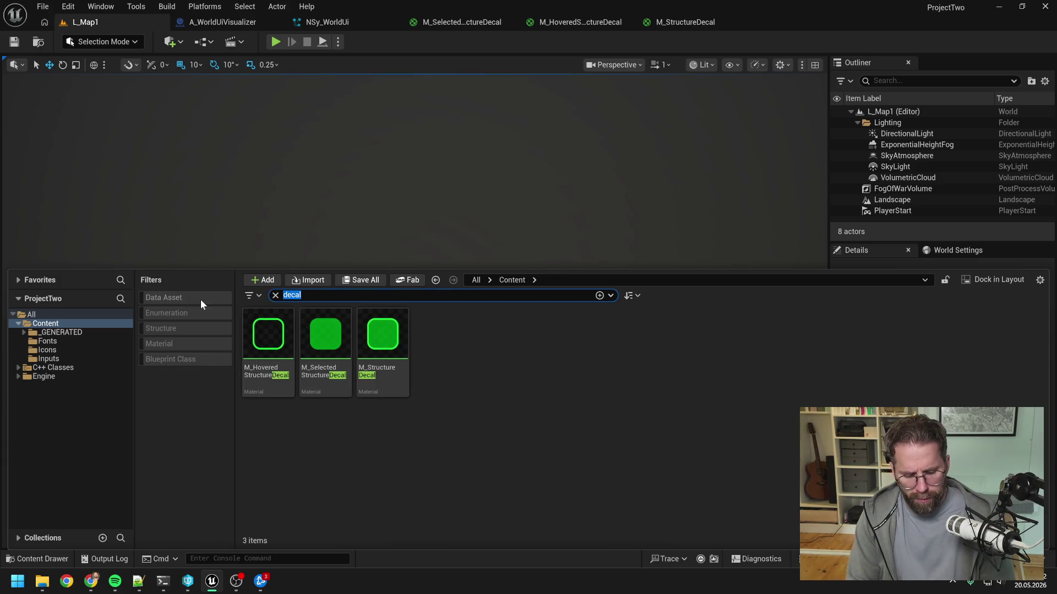
pyautogui.write('state')
pyautogui.click(415, 465)
pyautogui.click(497, 341)
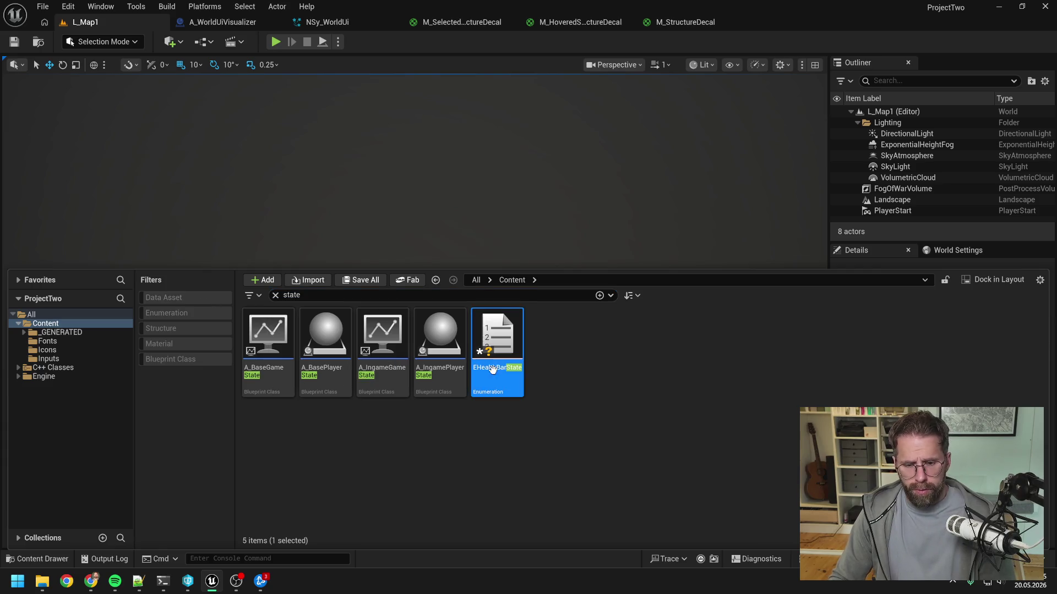
pyautogui.click(522, 436)
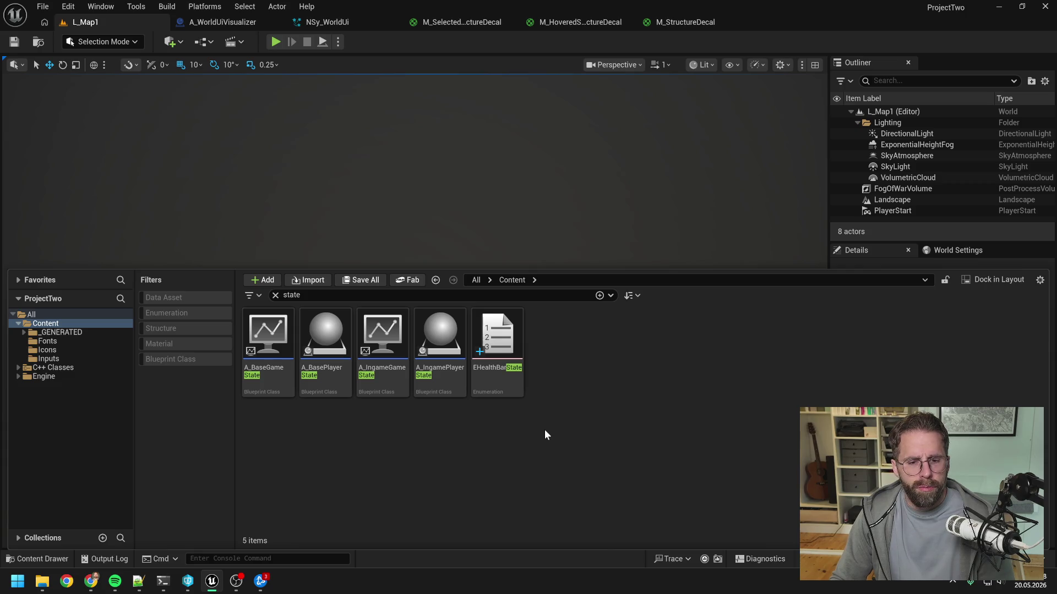
pyautogui.doubleClick(497, 341)
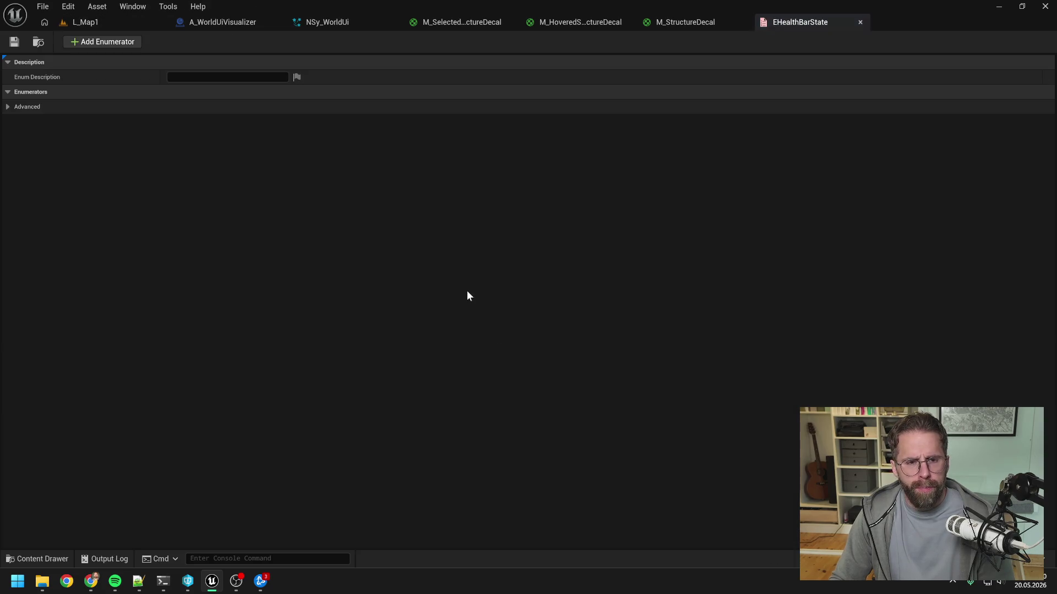
# Add three enumerators named Selected, Damaged and Always to EHealthBarState, then save the enum
pyautogui.click(113, 43)
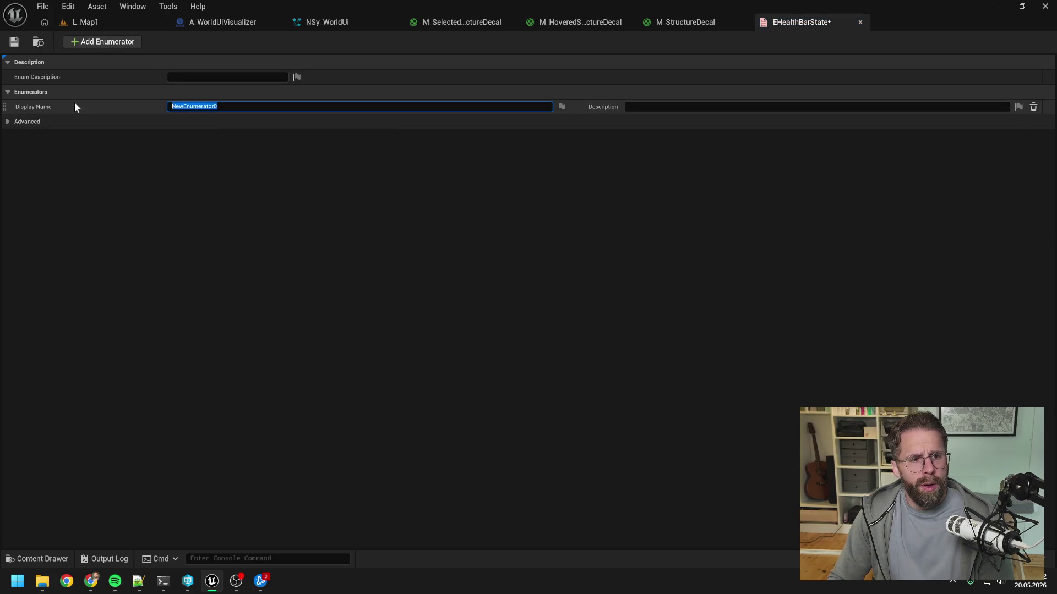
pyautogui.write('Selected')
pyautogui.press('Return')
pyautogui.click(91, 44)
pyautogui.write('D')
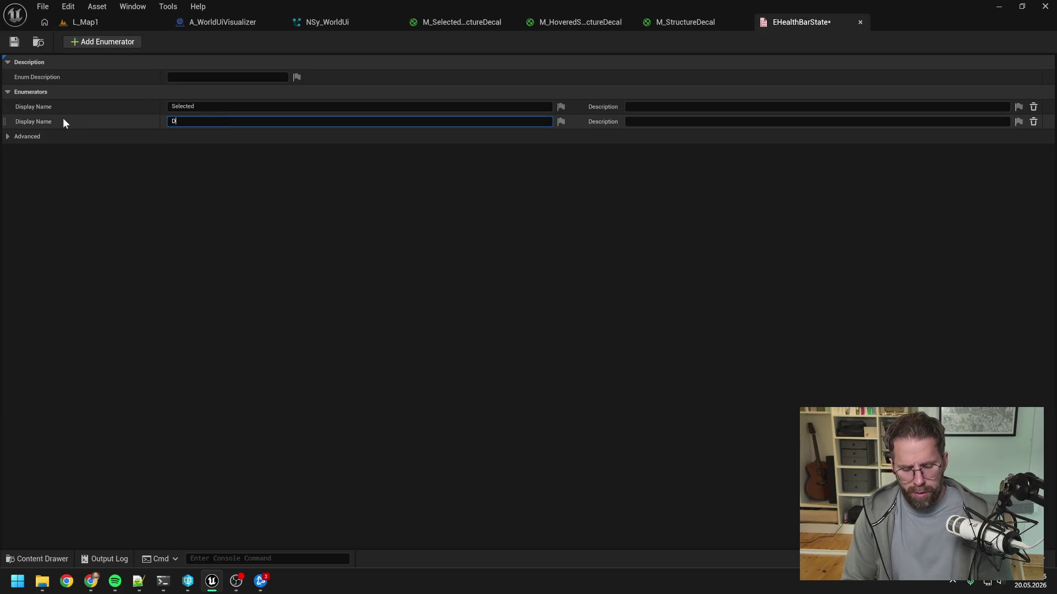
pyautogui.write('amaged')
pyautogui.press('Return')
pyautogui.click(91, 42)
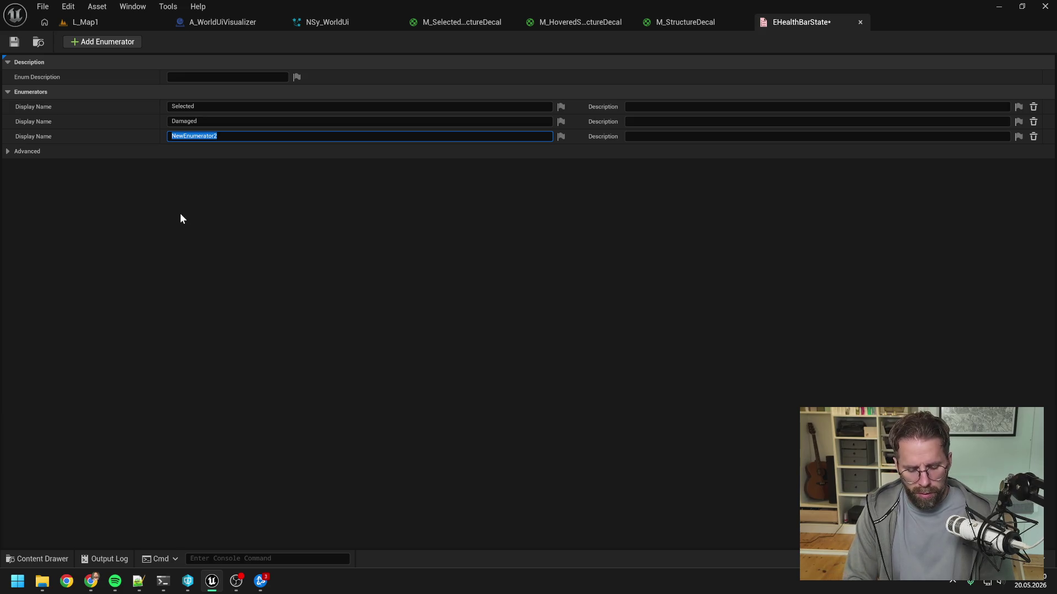
pyautogui.write('Always')
pyautogui.press('Return')
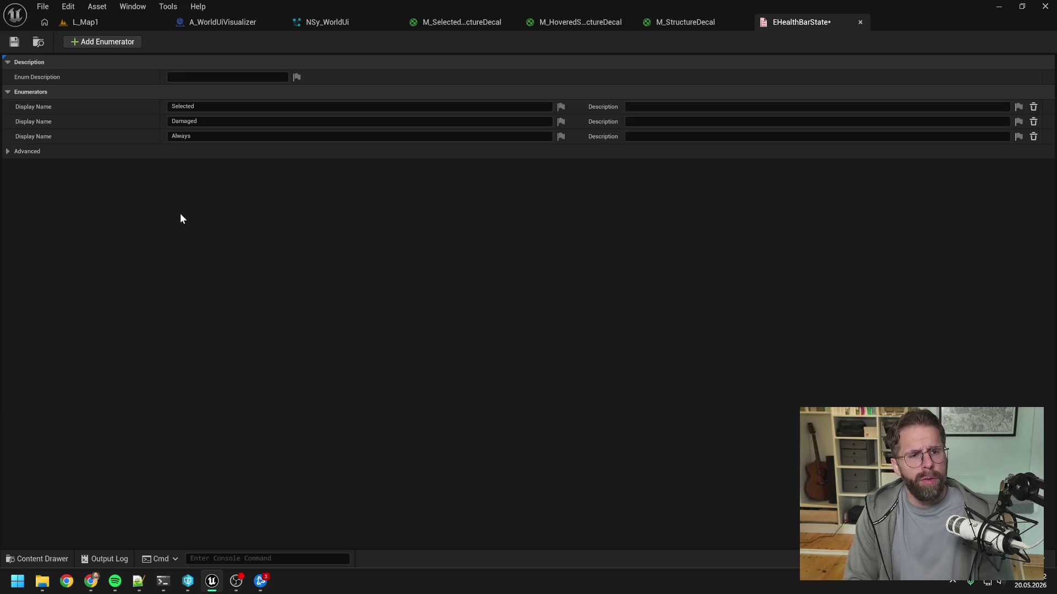
pyautogui.click(15, 42)
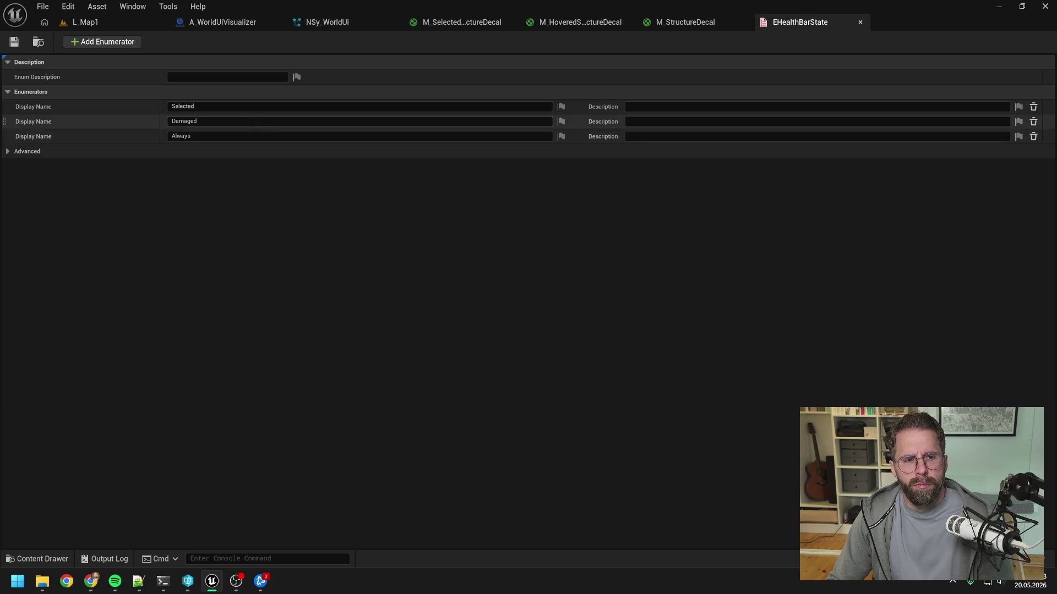
# Add a fourth enumerator named 'Damaged + Selected'
pyautogui.click(109, 44)
pyautogui.write('D')
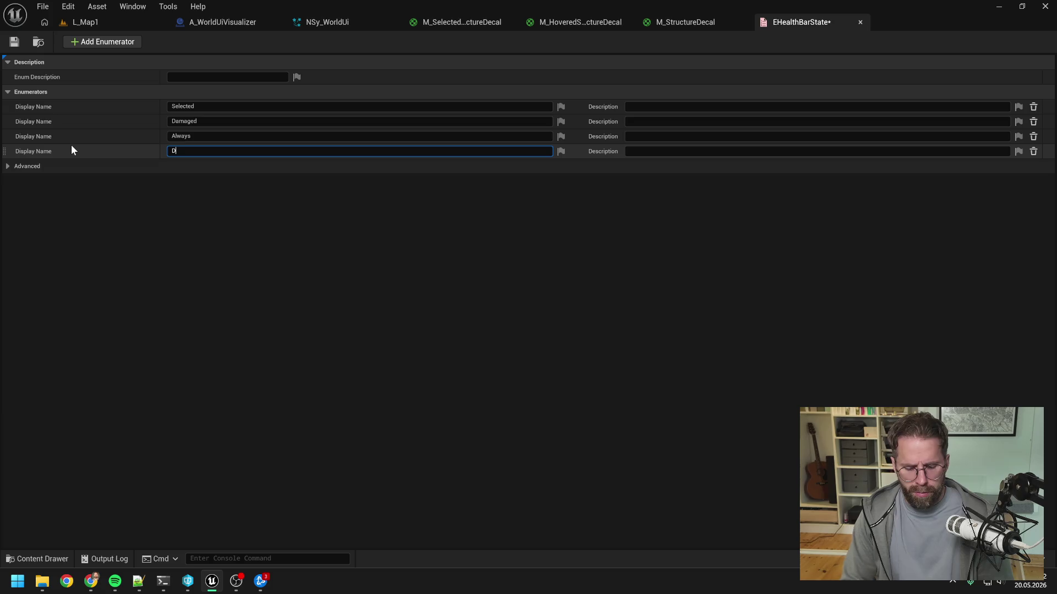
pyautogui.write('amaged + Selected')
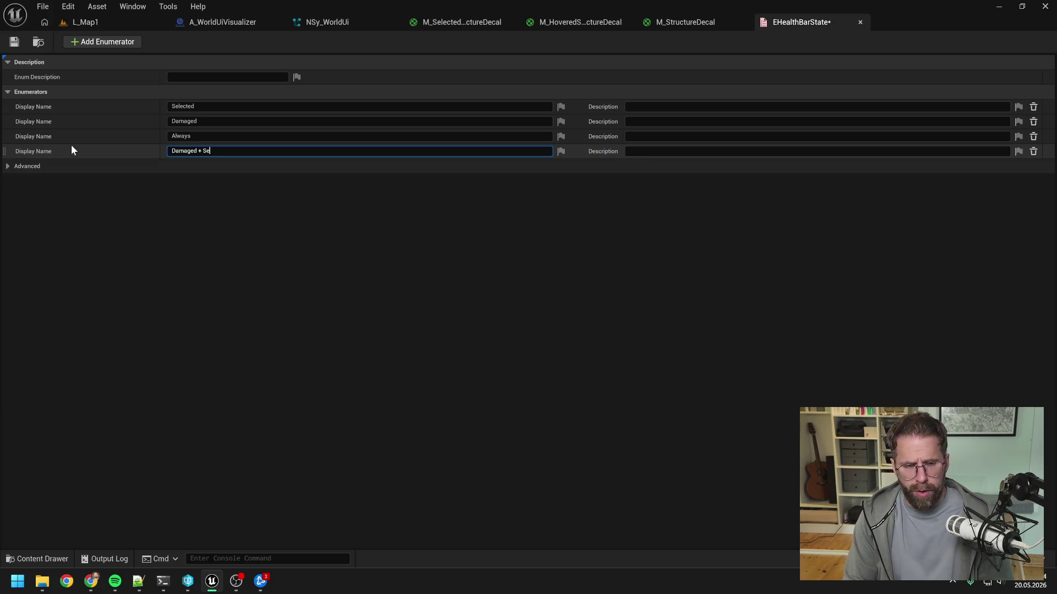
pyautogui.press('Return')
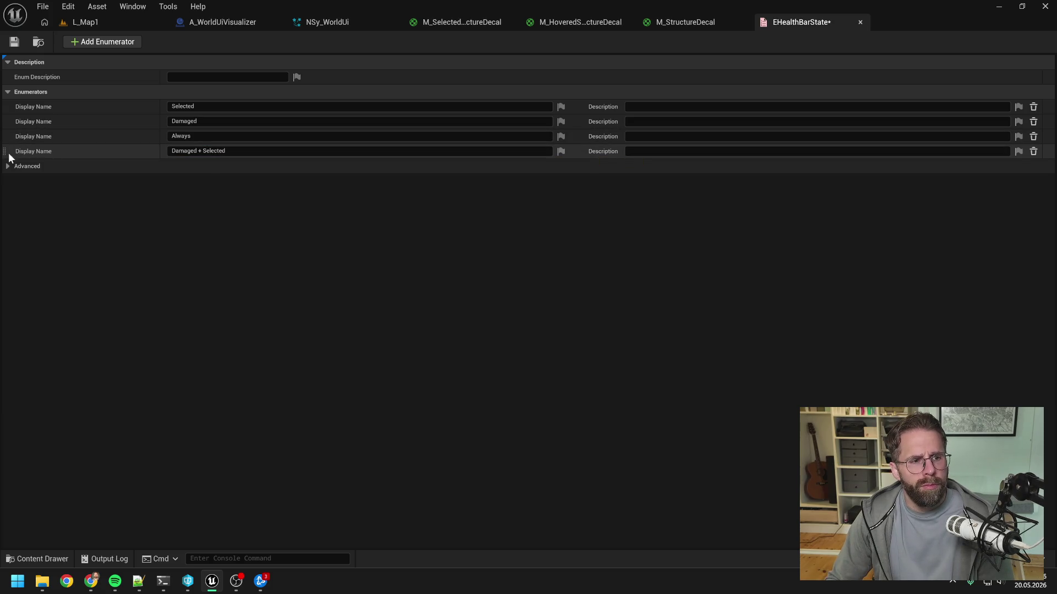
# Move 'Damaged + Selected' to the top of the list, save, and locate the enum in the Content Drawer
pyautogui.moveTo(4, 151); pyautogui.dragTo(8, 134)
pyautogui.hotkey('ctrl', 's')
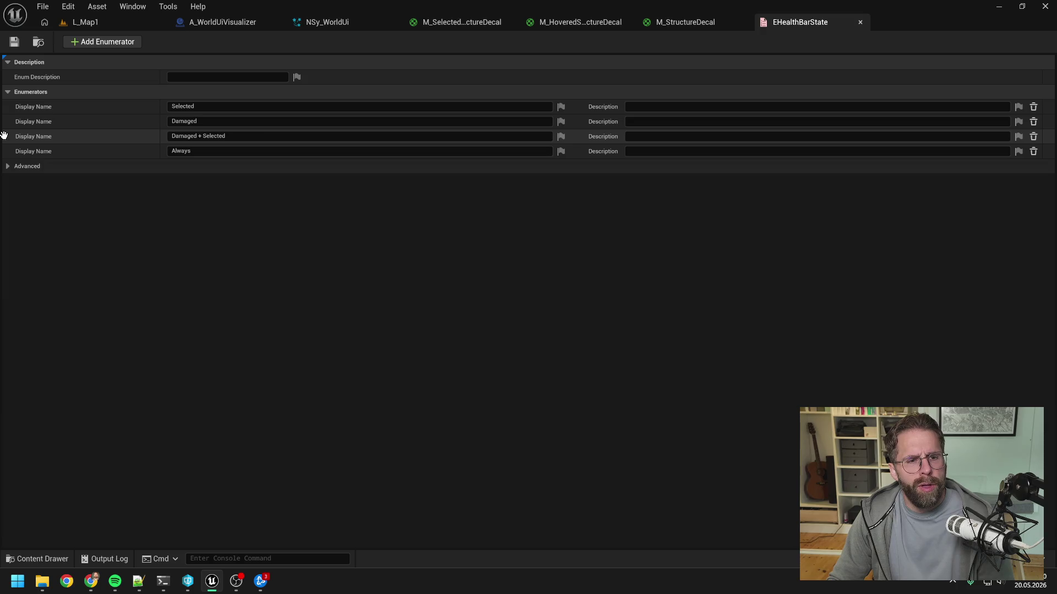
pyautogui.moveTo(4, 135); pyautogui.dragTo(4, 104)
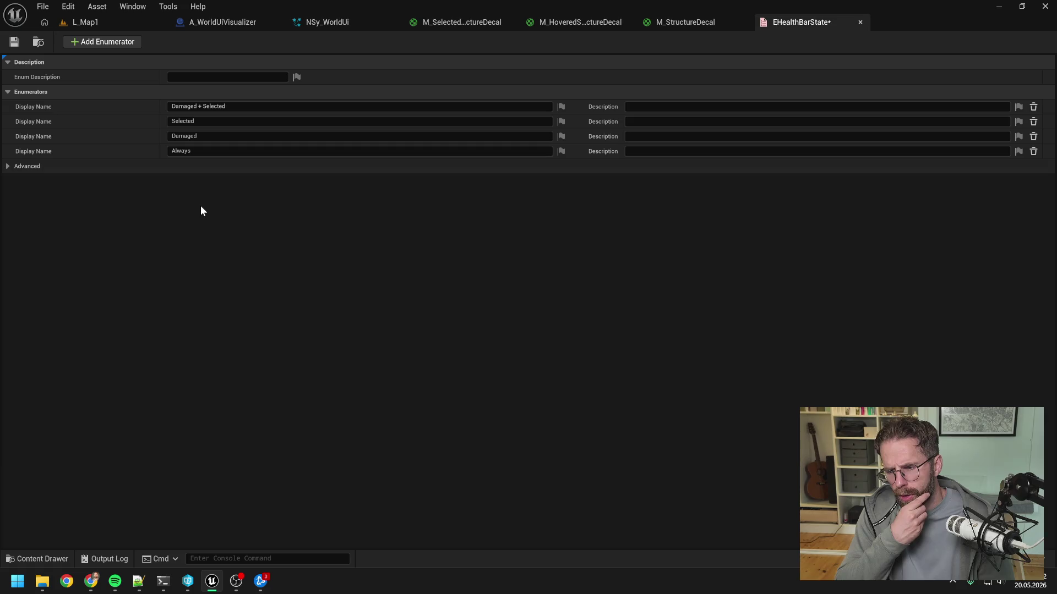
pyautogui.hotkey('ctrl', 's')
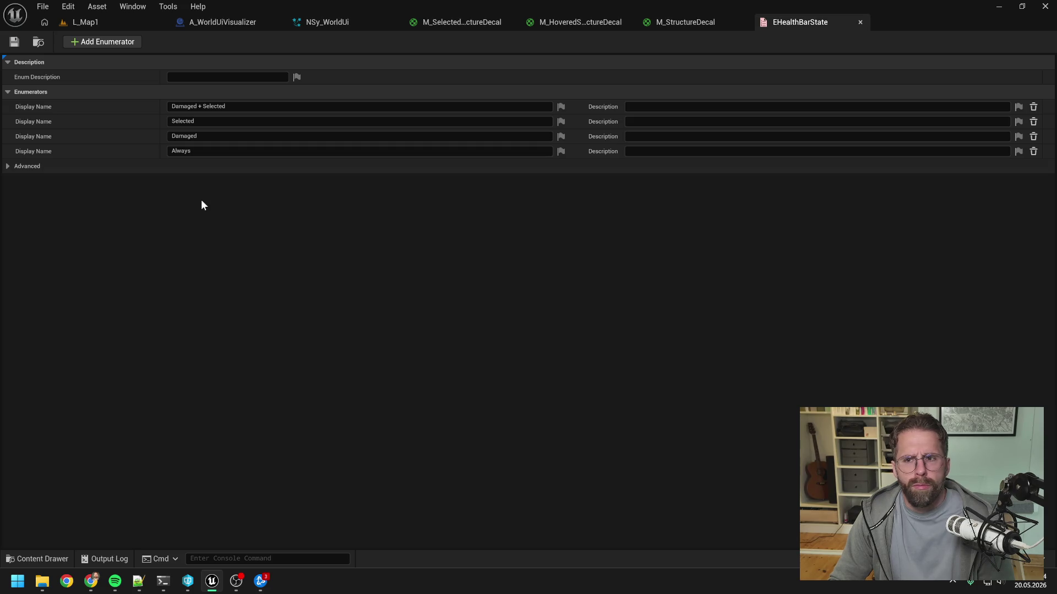
pyautogui.hotkey('ctrl', 'space')
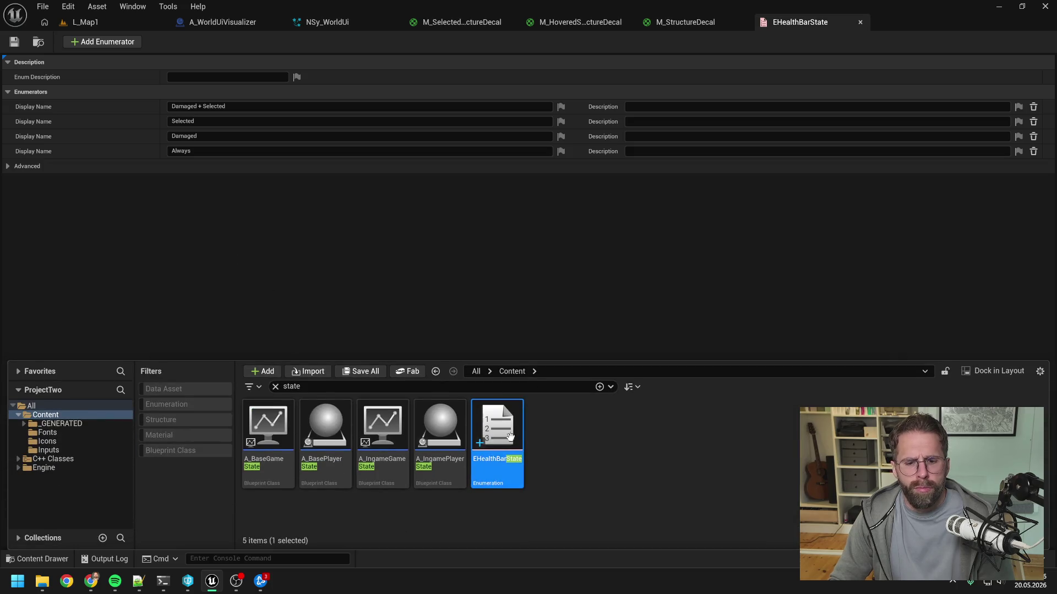
# Rename the enum asset to EHealthBarVisibility, then go back to the A_WorldUiVisualizer blueprint
pyautogui.press('F2')
pyautogui.write('EHealthBarVi')
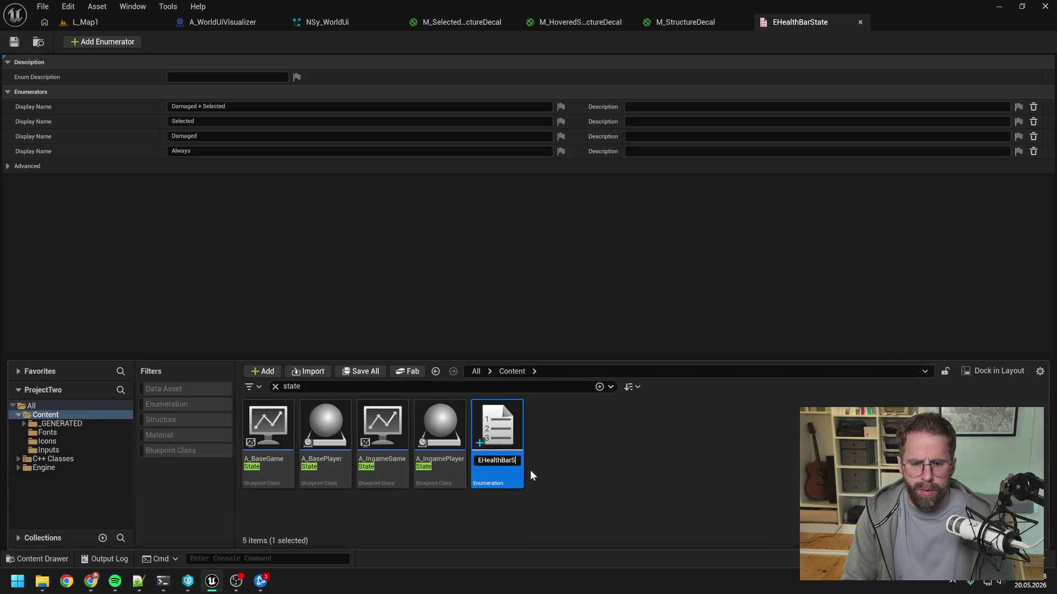
pyautogui.write('sibility')
pyautogui.press('Return')
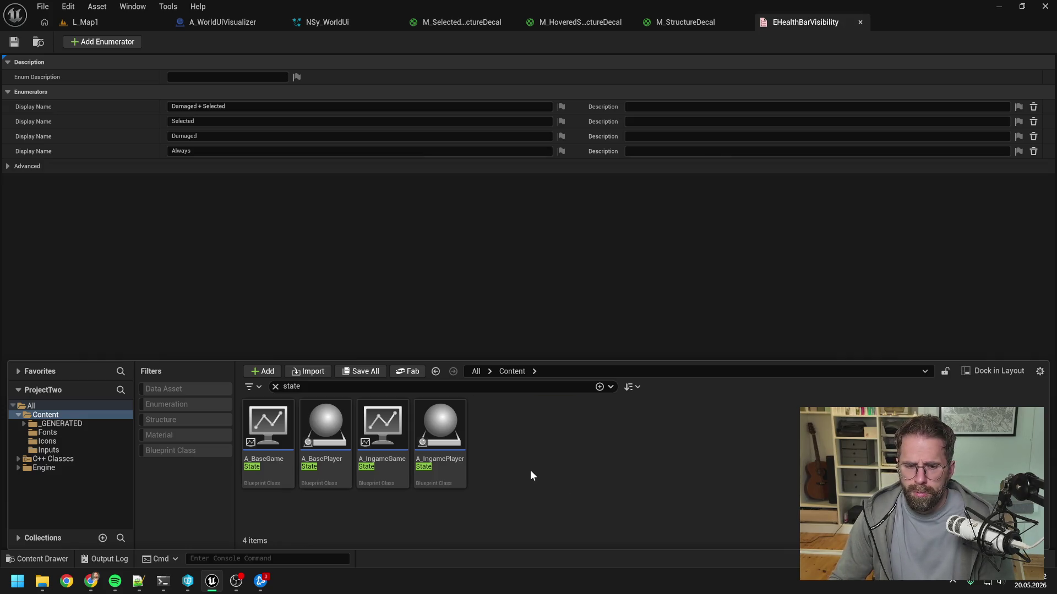
pyautogui.click(348, 284)
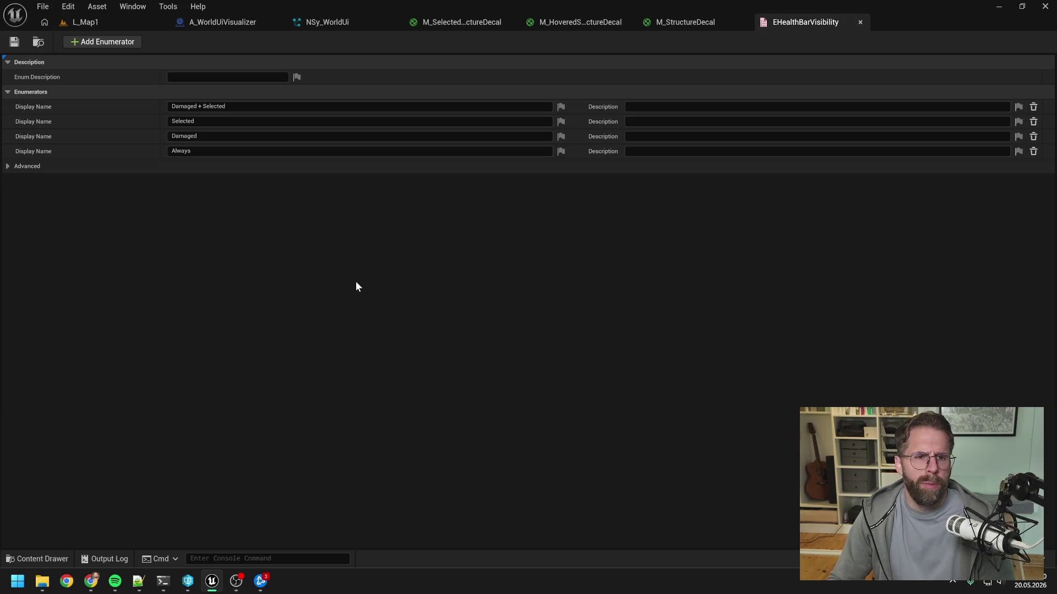
pyautogui.click(242, 22)
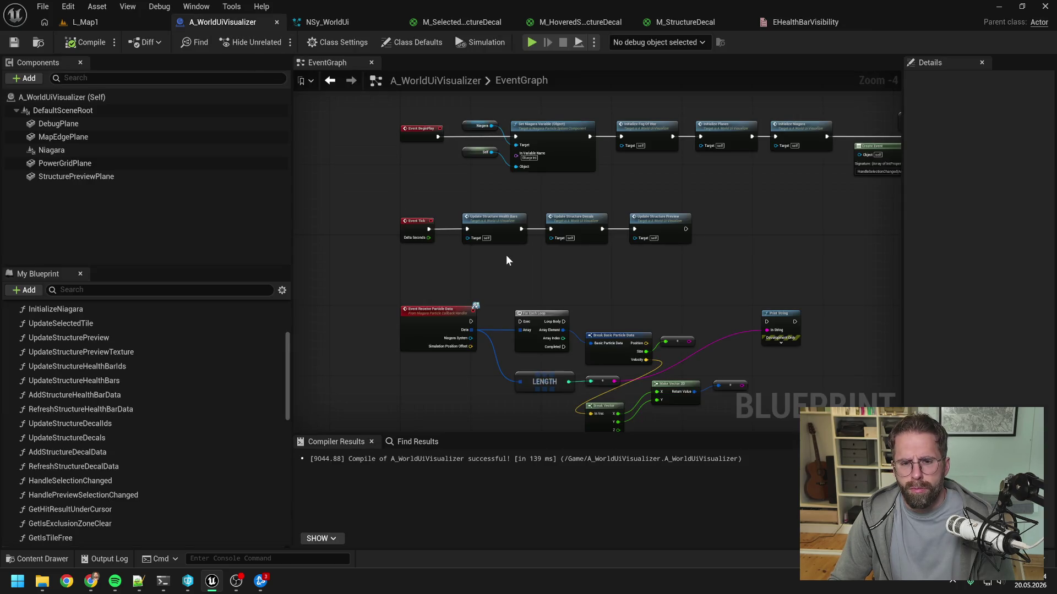
# Search the Content Drawer for 'ingame player con' and open the A_IngamePlayerController blueprint
pyautogui.moveTo(553, 285); pyautogui.dragTo(523, 251)
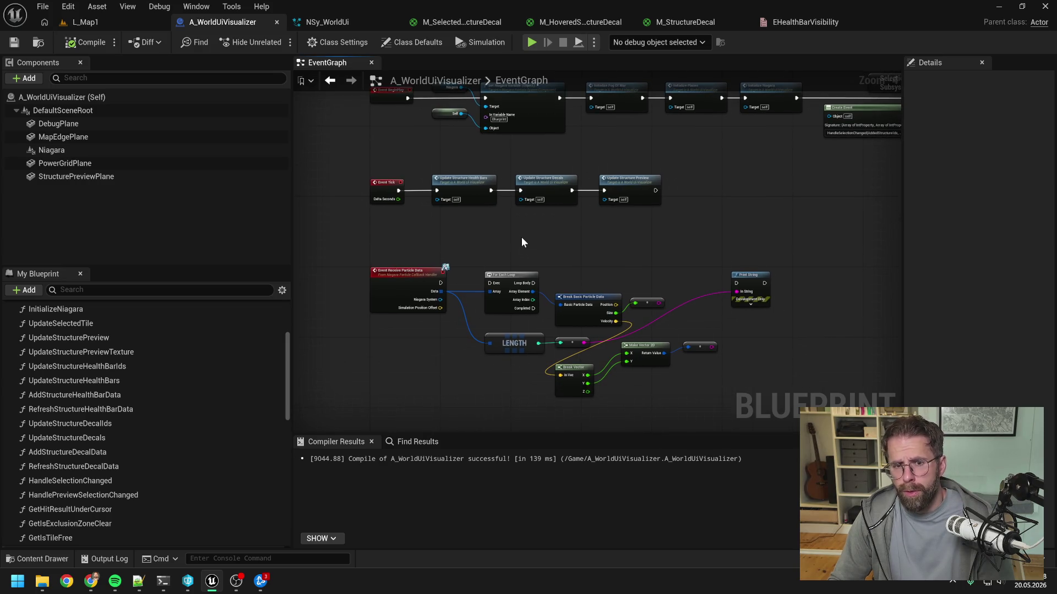
pyautogui.scroll(-10, 232, 348)
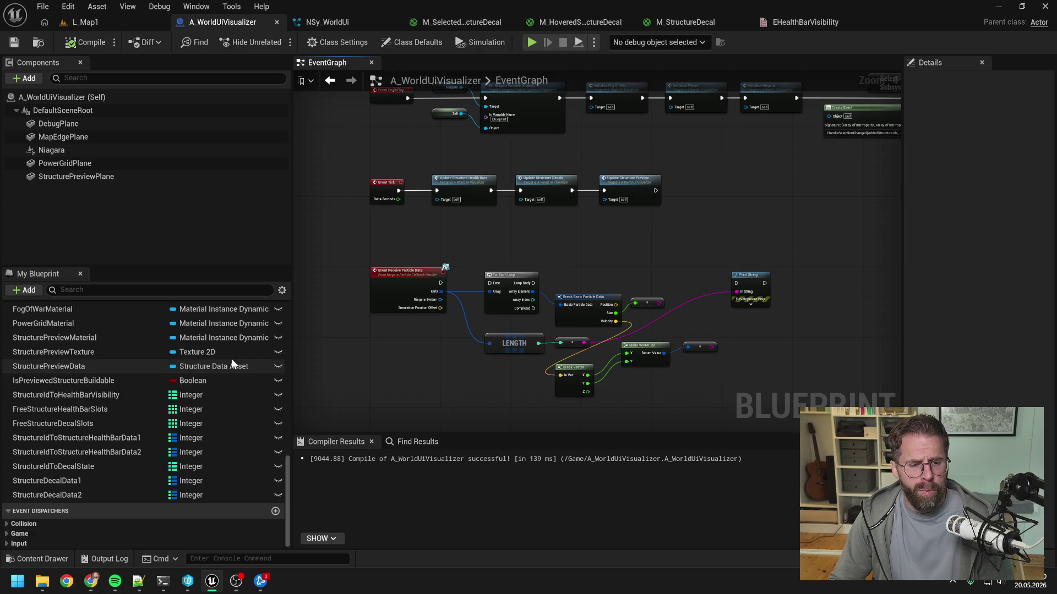
pyautogui.scroll(8, 231, 362)
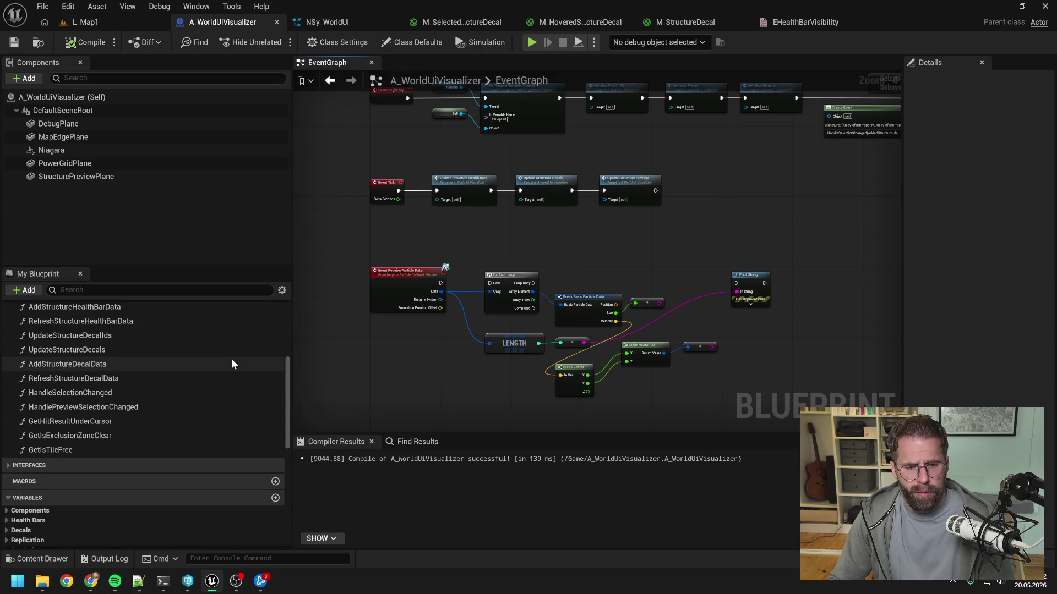
pyautogui.moveTo(404, 225); pyautogui.dragTo(441, 221)
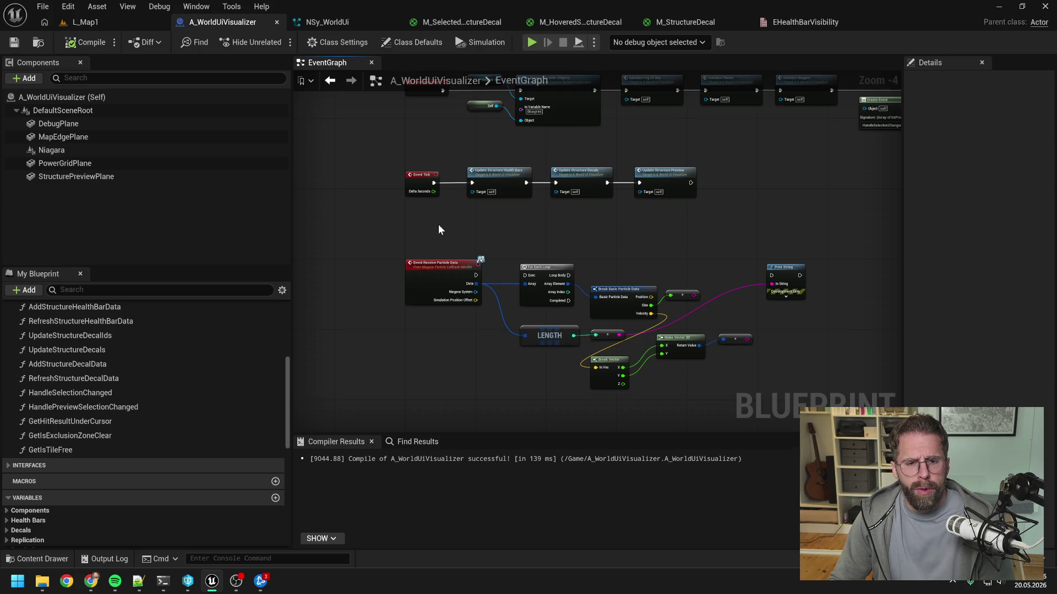
pyautogui.hotkey('ctrl', 'space')
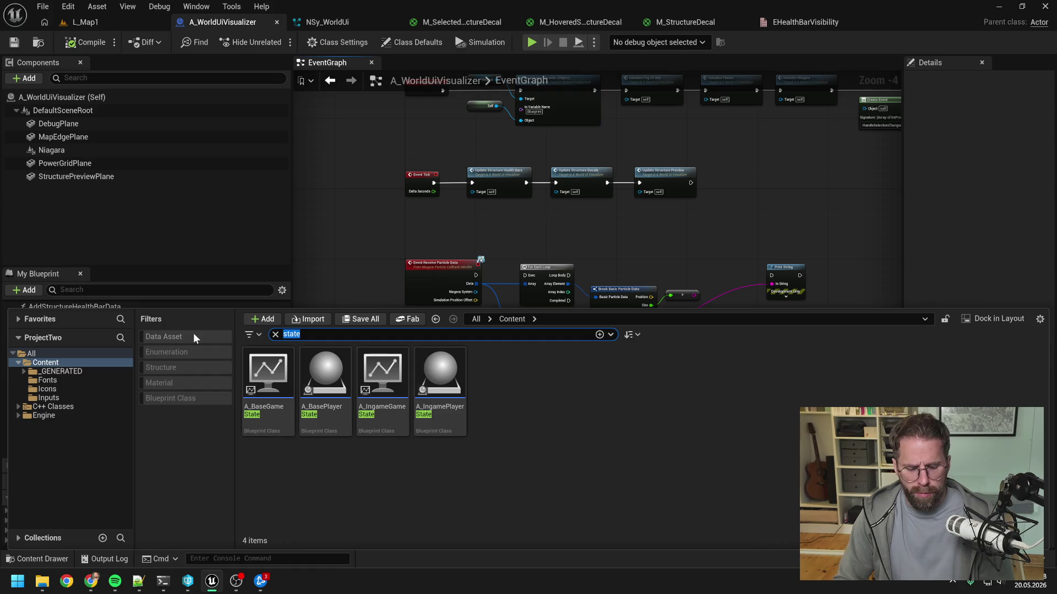
pyautogui.write('ingame player ')
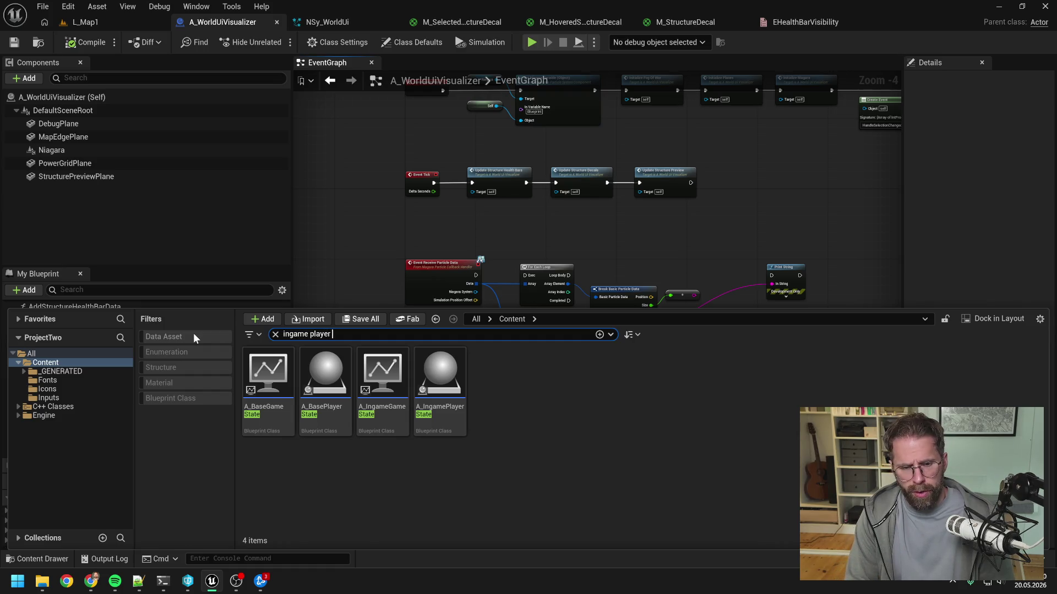
pyautogui.write('con')
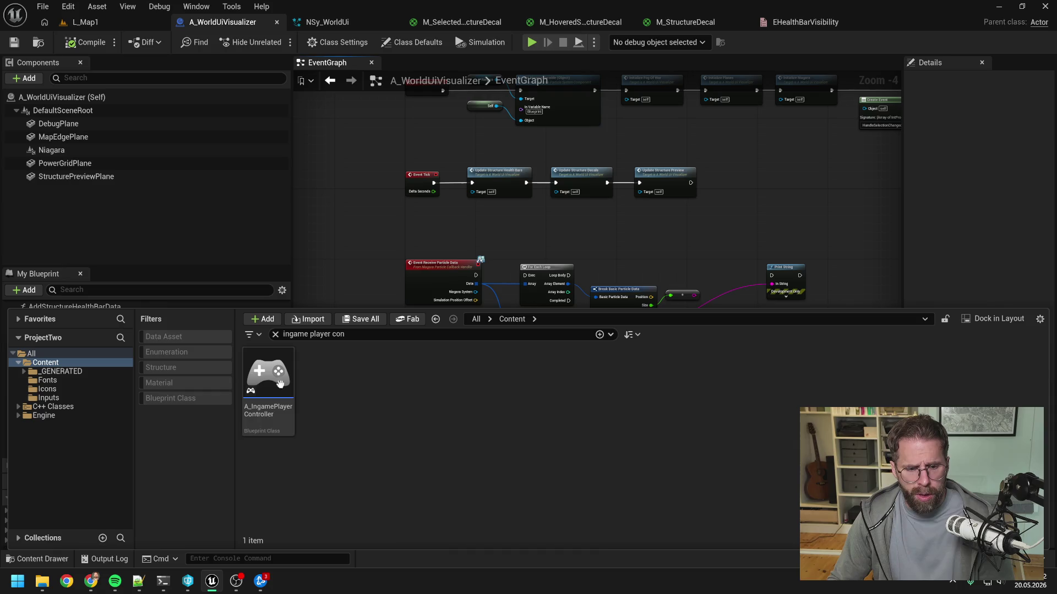
pyautogui.click(292, 387)
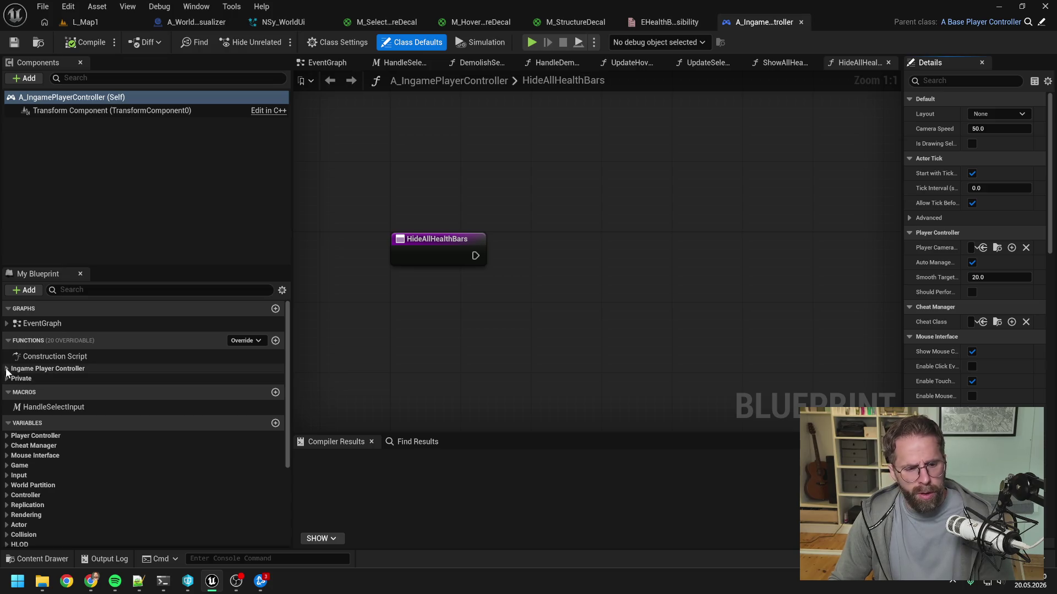
# Add a new variable named HealthBarVisibility with the EHealthBarVisibility enum type
pyautogui.scroll(-4, 239, 377)
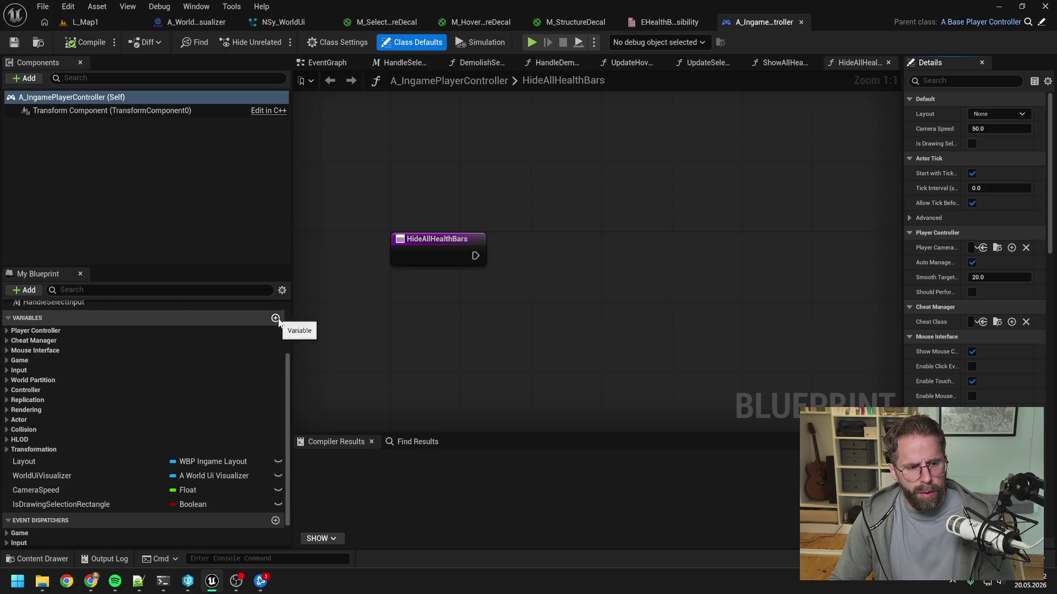
pyautogui.click(275, 317)
pyautogui.click(197, 519)
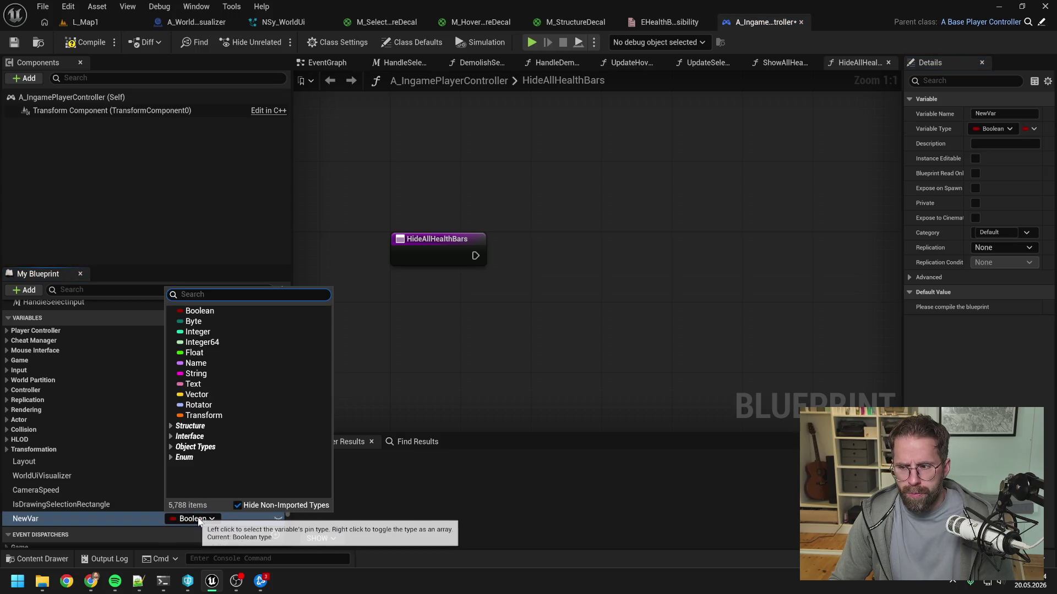
pyautogui.write('ehealthba')
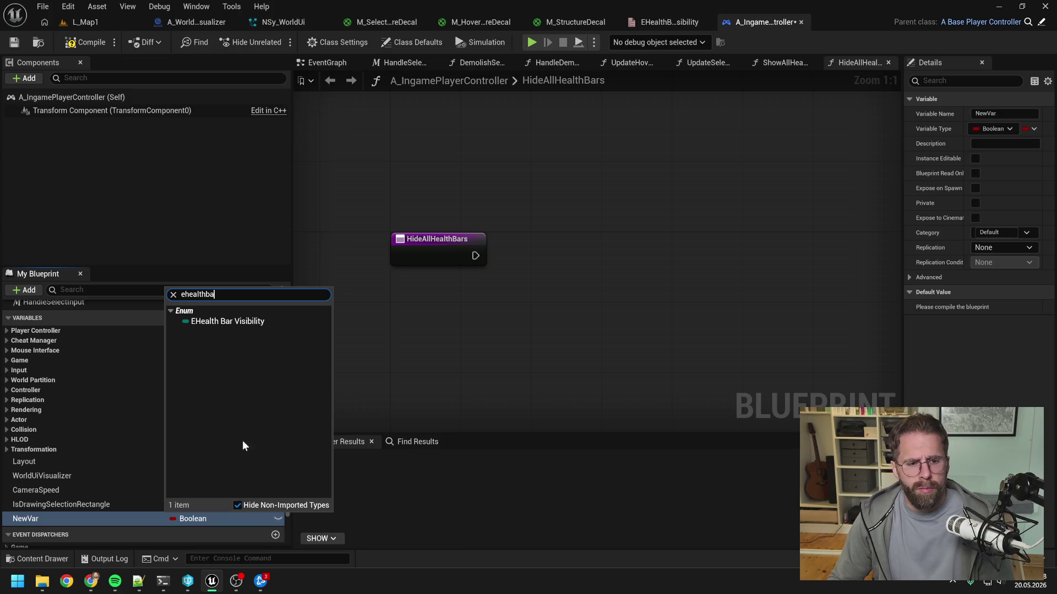
pyautogui.click(242, 322)
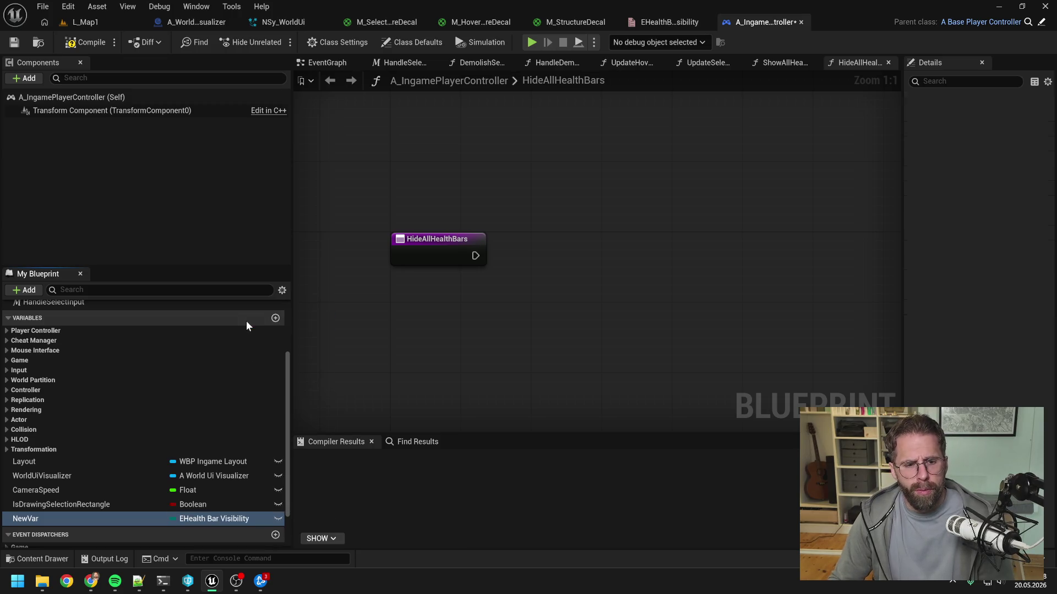
pyautogui.click(112, 519)
pyautogui.write('He')
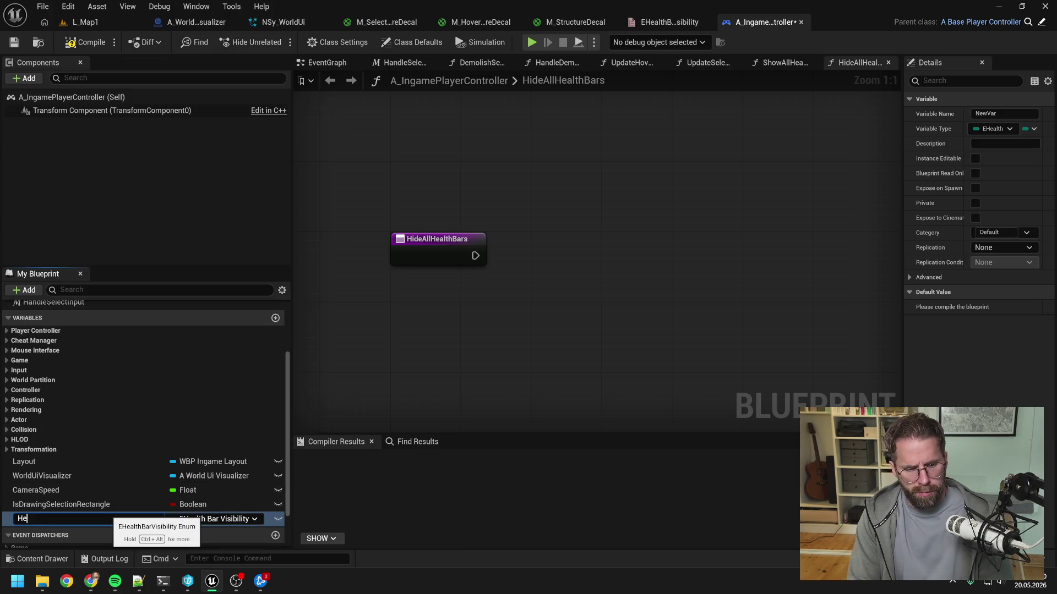
pyautogui.write('althBarVisibi')
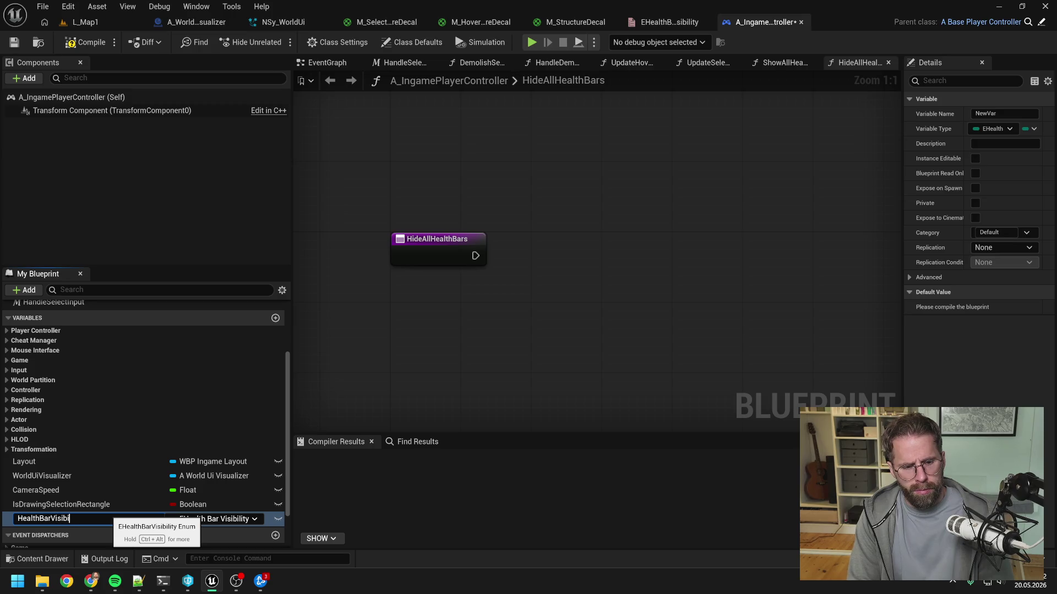
pyautogui.press('Return')
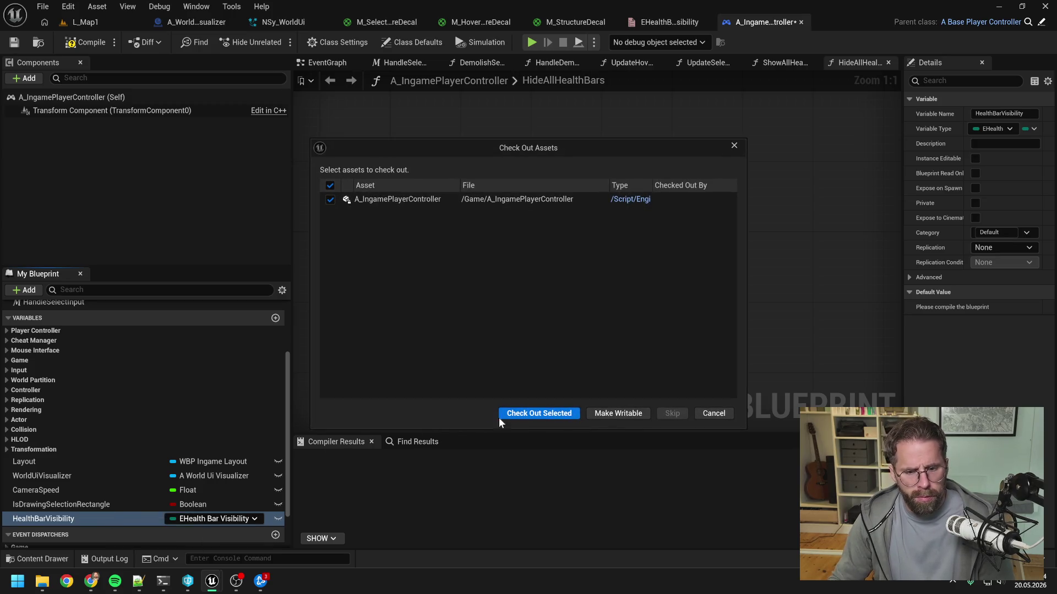
# Check out the A_IngamePlayerController blueprint and compile it
pyautogui.click(516, 414)
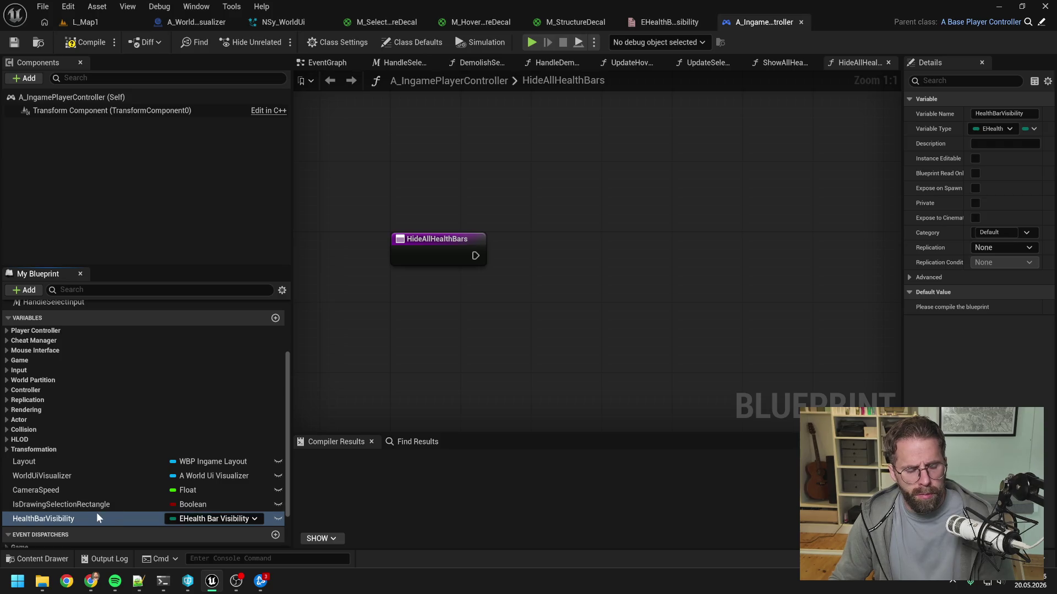
pyautogui.click(88, 43)
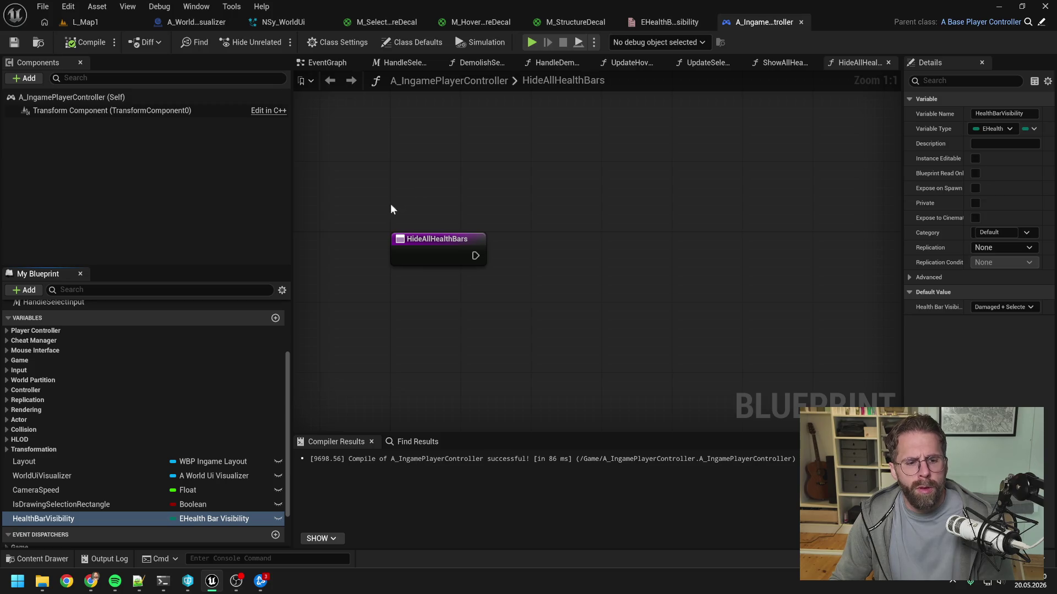
pyautogui.scroll(5, 213, 402)
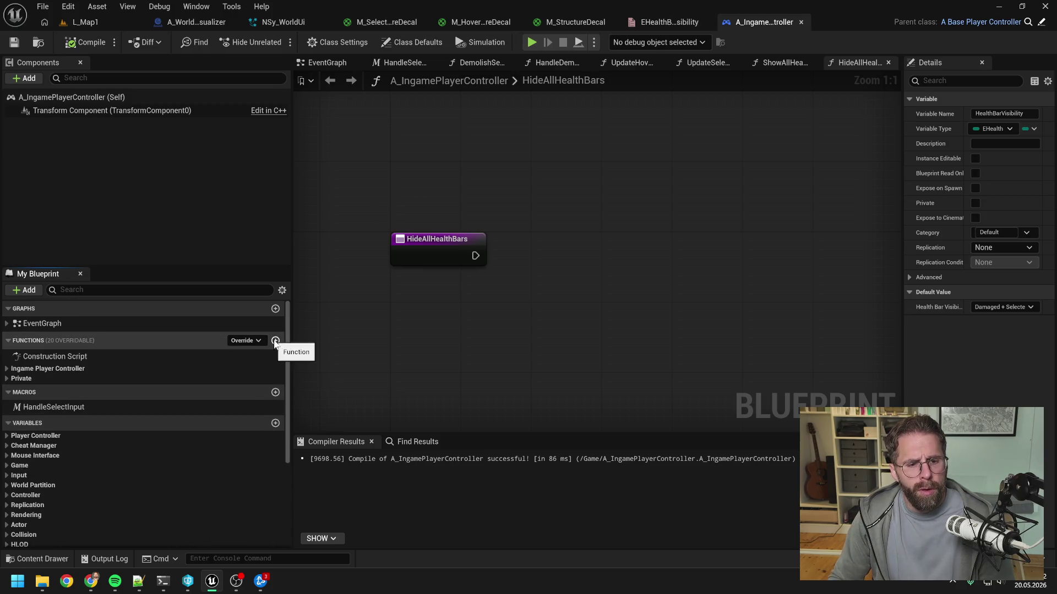